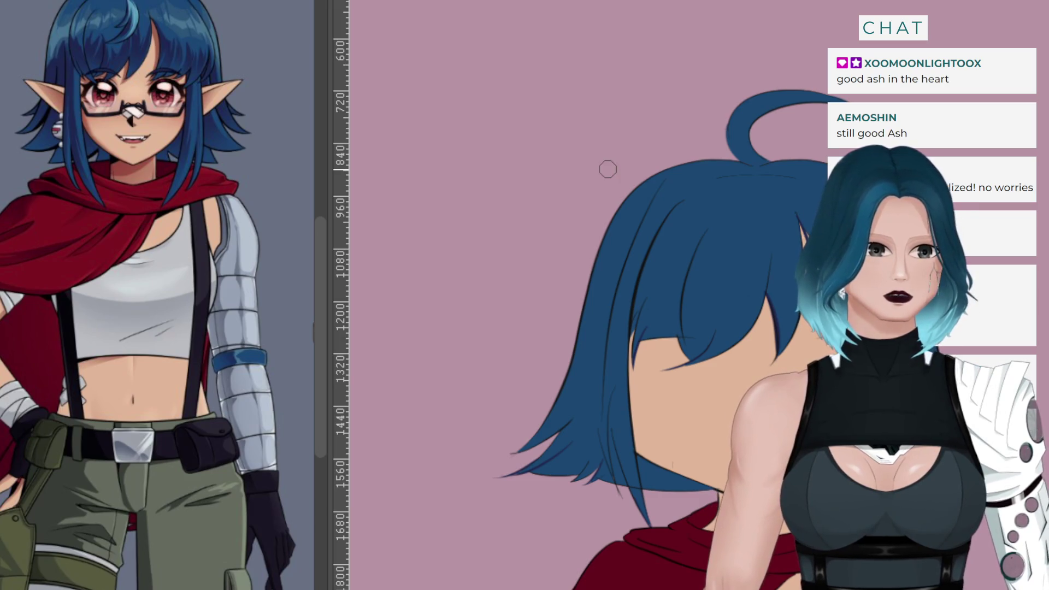
Undo and redo the latest hair-strand strokes, leaving them in place
{"action": "key", "text": "ctrl+z"}
{"action": "key", "text": "ctrl+y"}
{"action": "key", "text": "ctrl+z"}
{"action": "key", "text": "ctrl+y"}
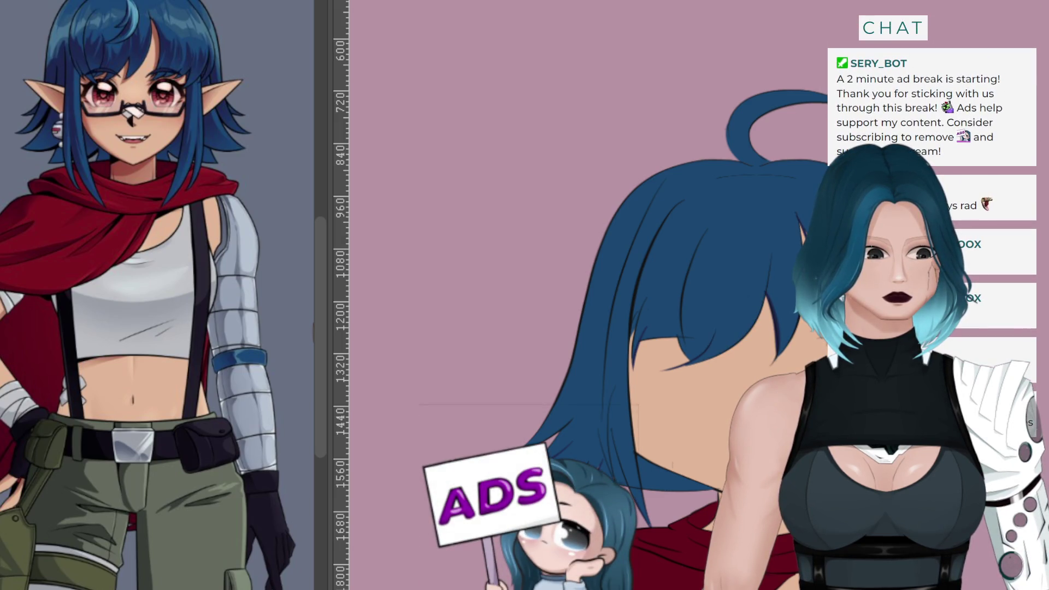
Free-transform the selected hair section to nudge it slightly upward and resize it
{"action": "key", "text": "ctrl+t"}
{"action": "mouse_move", "coordinate": [740, 288]}
{"action": "left_mouse_down"}
{"action": "mouse_move", "coordinate": [714, 269]}
{"action": "mouse_move", "coordinate": [739, 271]}
{"action": "left_mouse_up"}
{"action": "key", "text": "Return"}
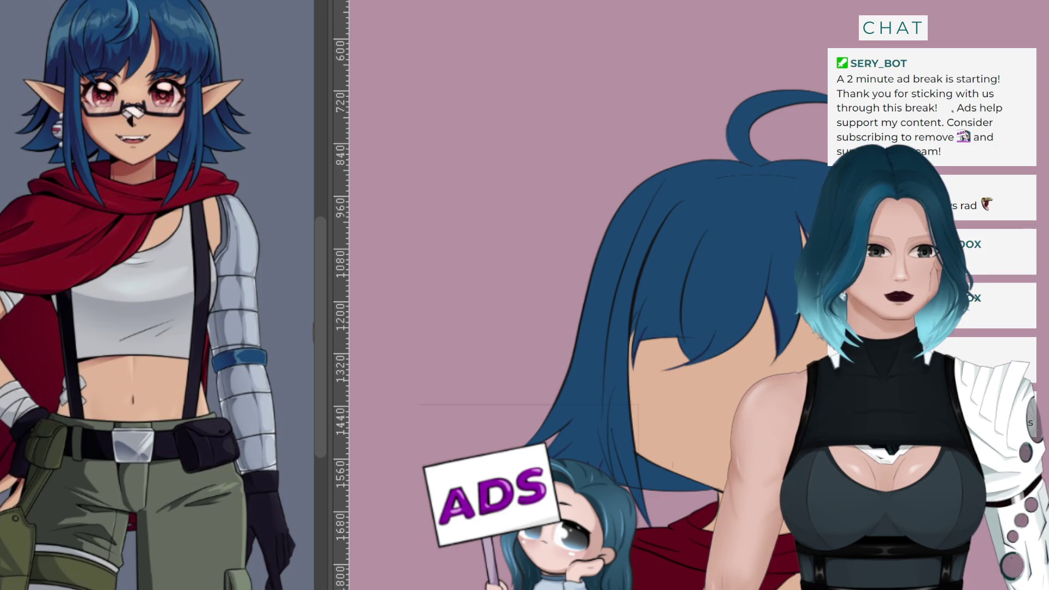
{"action": "scroll", "coordinate": [705, 526], "scroll_direction": "up", "scroll_amount": 5}
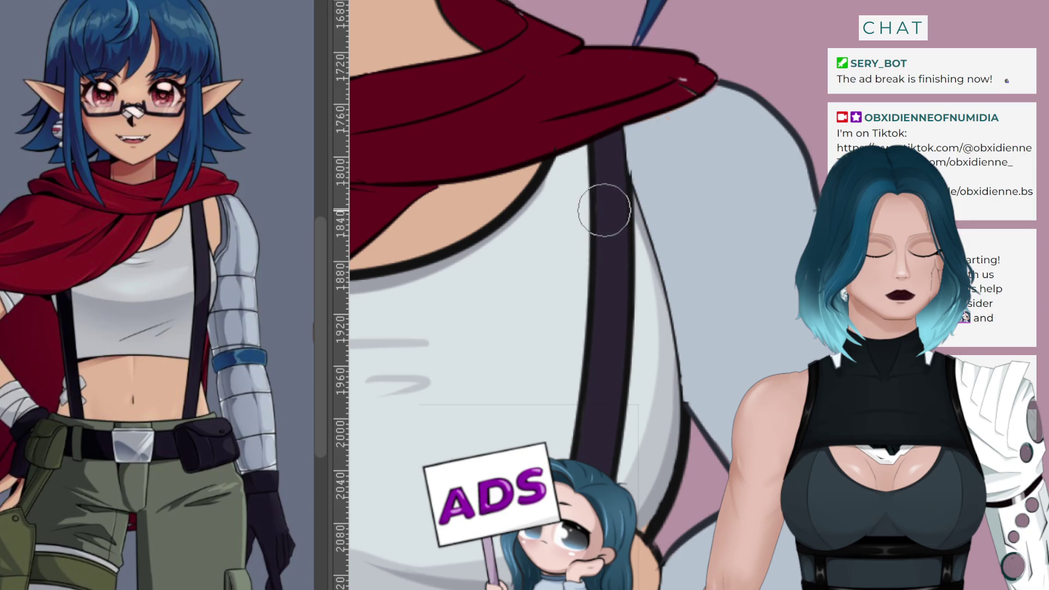
Paint grey shading and skin tone along the suspender strap's right edge up to the arm outline
{"action": "left_click_drag", "start_coordinate": [642, 235], "coordinate": [663, 358]}
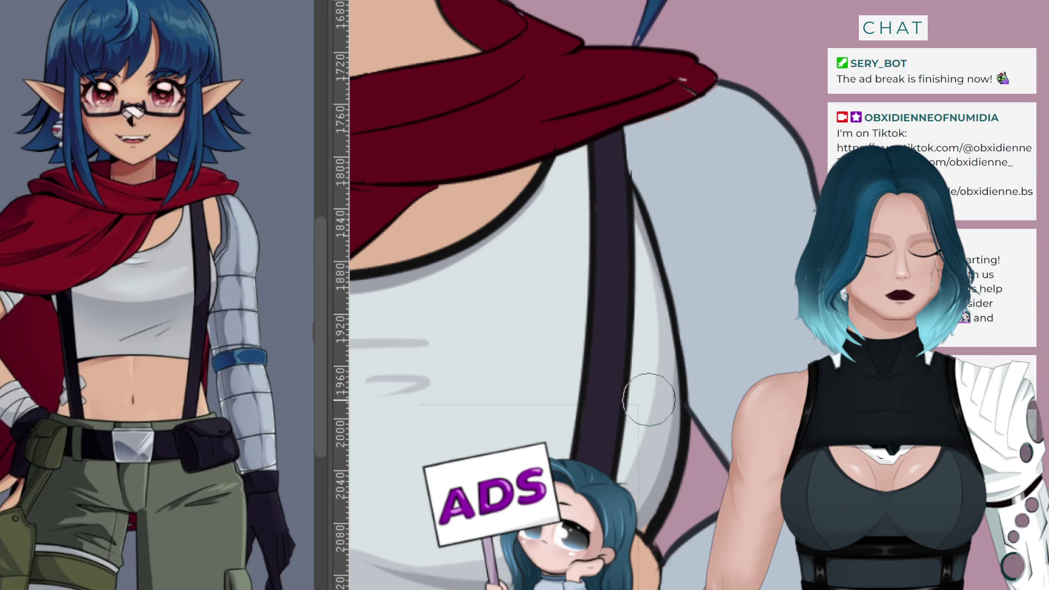
{"action": "left_click_drag", "start_coordinate": [631, 180], "coordinate": [667, 420]}
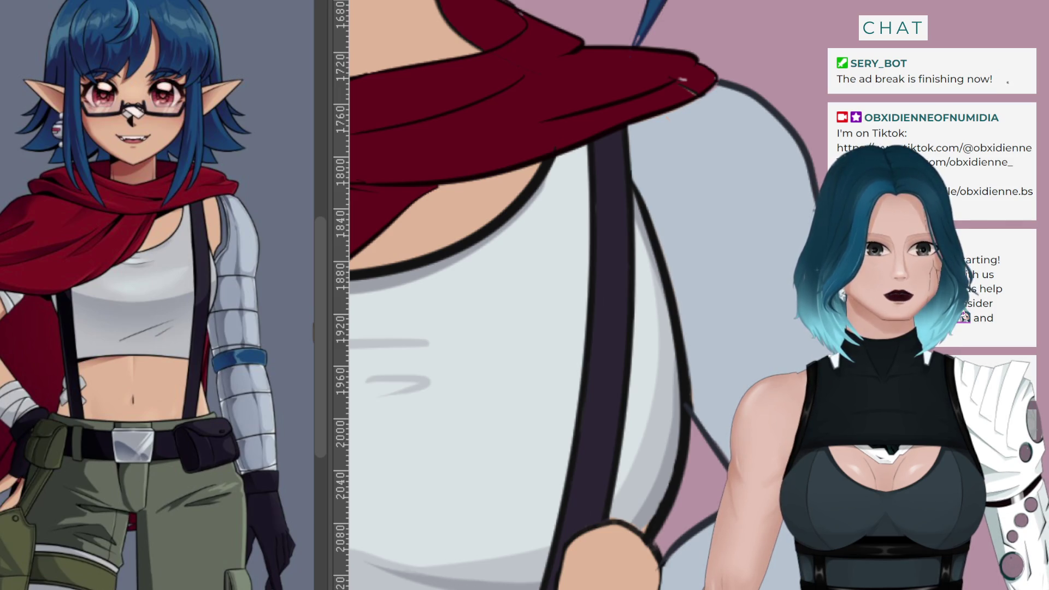
{"action": "mouse_move", "coordinate": [606, 129]}
{"action": "left_mouse_down"}
{"action": "mouse_move", "coordinate": [657, 244]}
{"action": "mouse_move", "coordinate": [627, 164]}
{"action": "mouse_move", "coordinate": [650, 175]}
{"action": "mouse_move", "coordinate": [632, 99]}
{"action": "mouse_move", "coordinate": [671, 198]}
{"action": "mouse_move", "coordinate": [617, 228]}
{"action": "mouse_move", "coordinate": [611, 133]}
{"action": "mouse_move", "coordinate": [649, 166]}
{"action": "mouse_move", "coordinate": [648, 127]}
{"action": "left_mouse_up"}
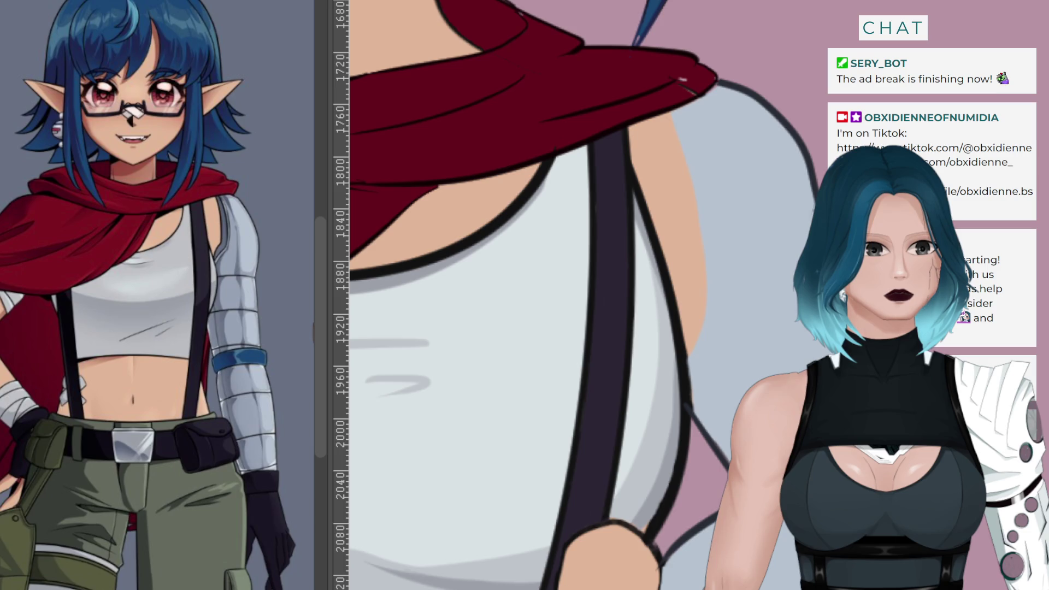
{"action": "mouse_move", "coordinate": [672, 99]}
{"action": "left_mouse_down"}
{"action": "mouse_move", "coordinate": [690, 148]}
{"action": "mouse_move", "coordinate": [642, 376]}
{"action": "left_mouse_up"}
Redraw the outline along the arm's right edge, undoing each attempt that looks off
{"action": "key", "text": "ctrl+z"}
{"action": "left_click_drag", "start_coordinate": [660, 98], "coordinate": [699, 363]}
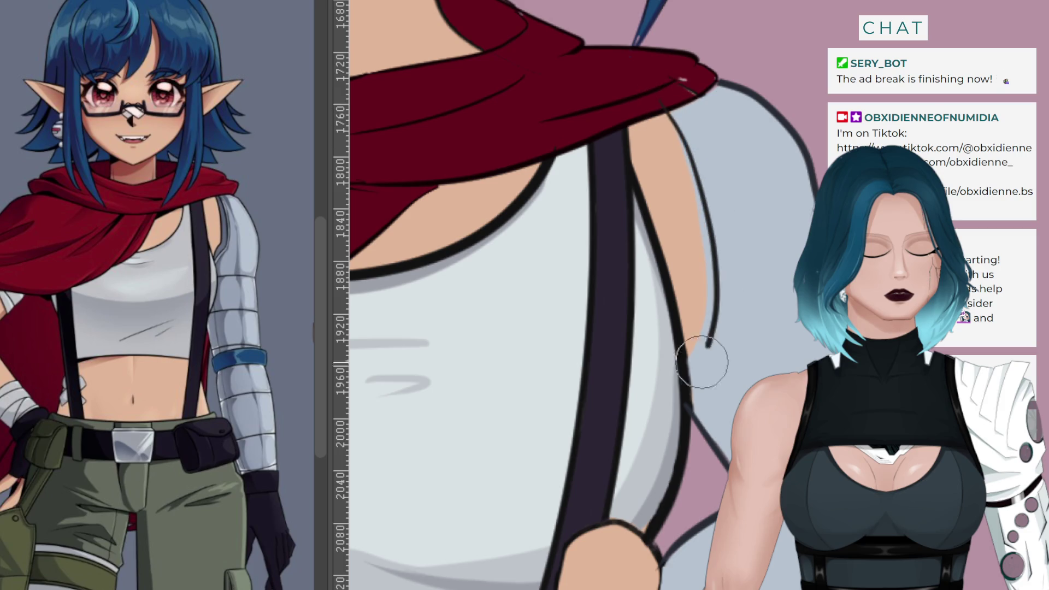
{"action": "key", "text": "ctrl+z"}
{"action": "mouse_move", "coordinate": [663, 89]}
{"action": "left_mouse_down"}
{"action": "mouse_move", "coordinate": [695, 218]}
{"action": "mouse_move", "coordinate": [653, 368]}
{"action": "left_mouse_up"}
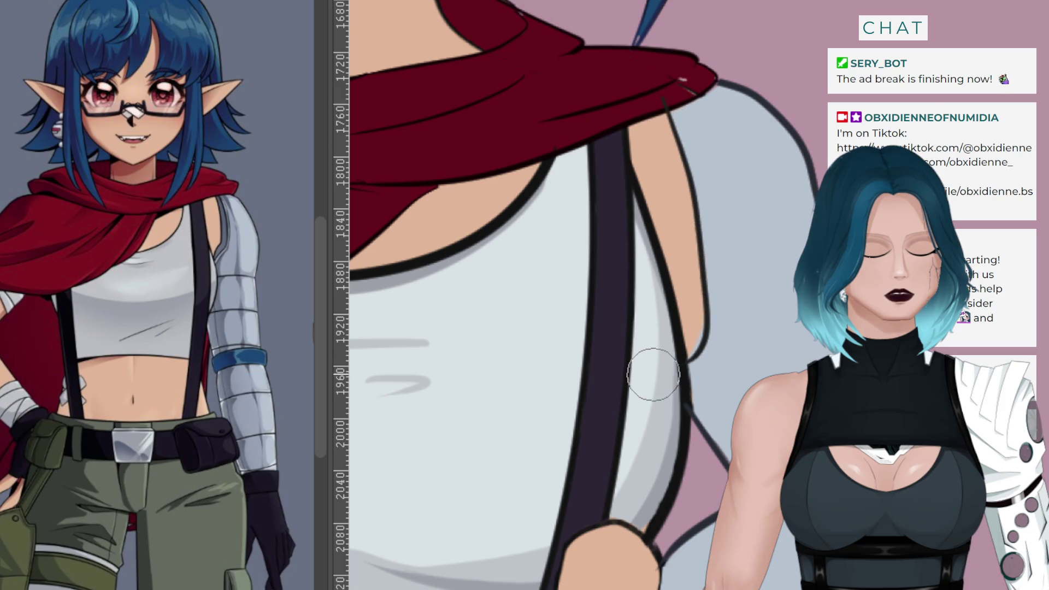
{"action": "key", "text": "ctrl+z"}
{"action": "mouse_move", "coordinate": [664, 107]}
{"action": "left_mouse_down"}
{"action": "mouse_move", "coordinate": [702, 236]}
{"action": "mouse_move", "coordinate": [663, 389]}
{"action": "left_mouse_up"}
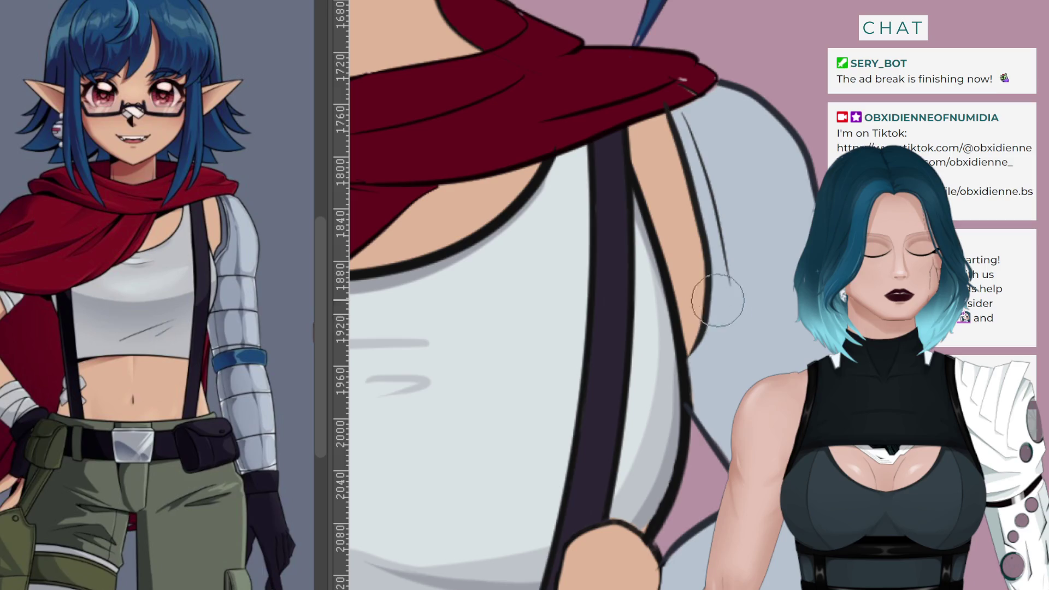
Try thinner dark lines down the arm's edge, undoing and redrawing until one fits
{"action": "mouse_move", "coordinate": [686, 124]}
{"action": "left_mouse_down"}
{"action": "mouse_move", "coordinate": [719, 319]}
{"action": "mouse_move", "coordinate": [704, 358]}
{"action": "left_mouse_up"}
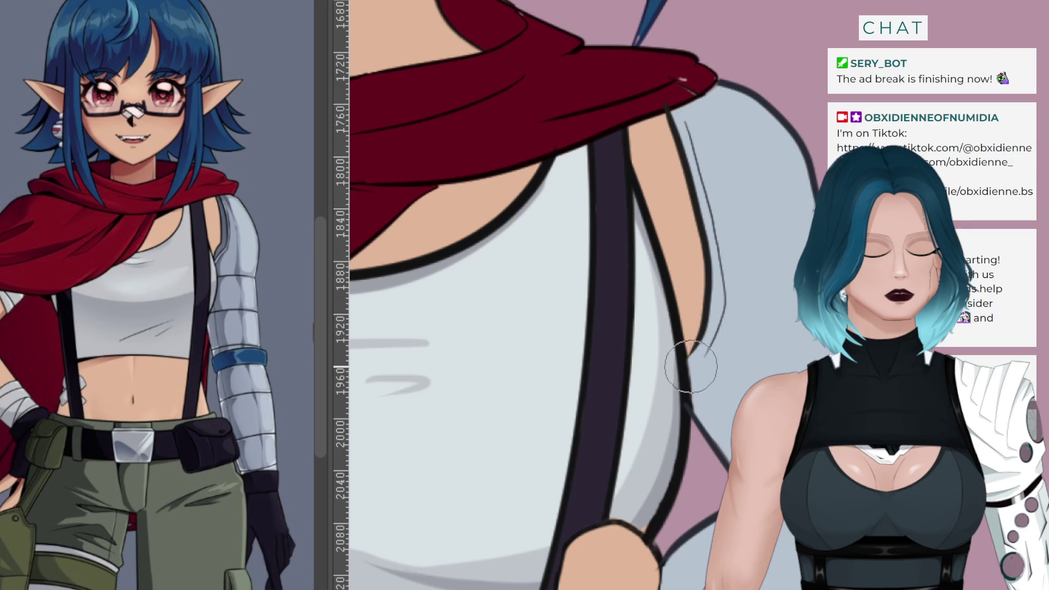
{"action": "key", "text": "ctrl+z"}
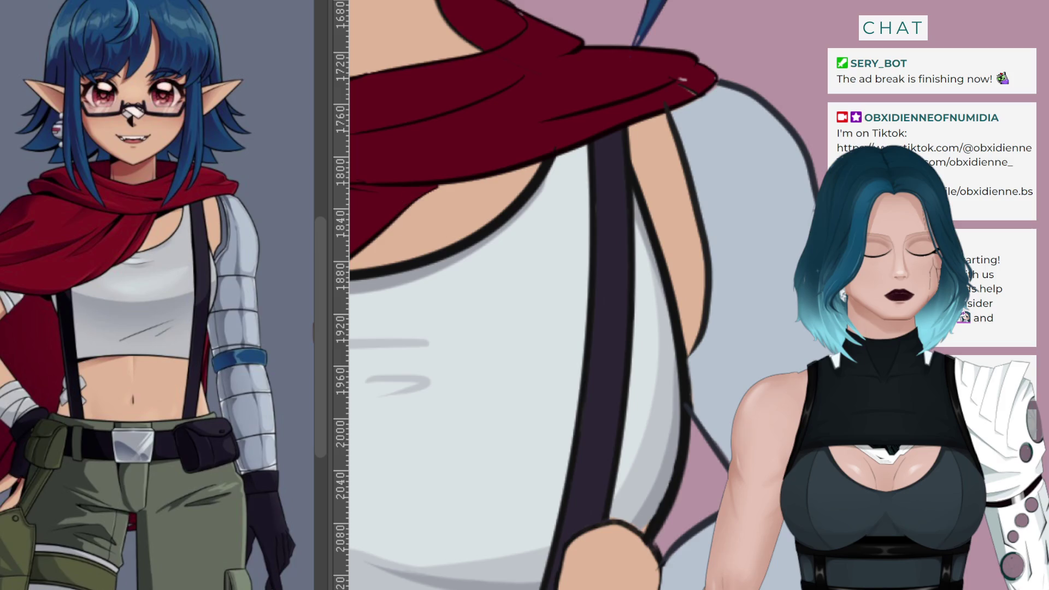
{"action": "key", "text": "ctrl+z"}
{"action": "left_click_drag", "start_coordinate": [667, 100], "coordinate": [686, 167]}
{"action": "key", "text": "ctrl+z"}
{"action": "mouse_move", "coordinate": [662, 100]}
{"action": "left_mouse_down"}
{"action": "mouse_move", "coordinate": [709, 269]}
{"action": "mouse_move", "coordinate": [640, 383]}
{"action": "left_mouse_up"}
{"action": "key", "text": "ctrl+z"}
{"action": "mouse_move", "coordinate": [665, 103]}
{"action": "left_mouse_down"}
{"action": "mouse_move", "coordinate": [686, 183]}
{"action": "mouse_move", "coordinate": [675, 384]}
{"action": "left_mouse_up"}
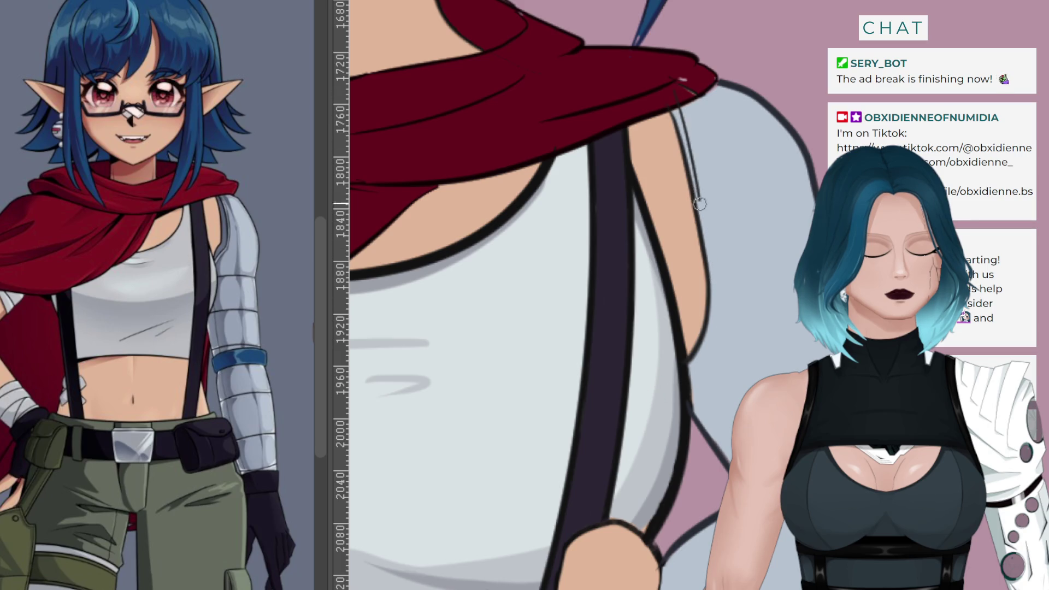
Draw the final thin line from the scarf tip down the arm's outer edge
{"action": "left_click_drag", "start_coordinate": [680, 111], "coordinate": [713, 244]}
{"action": "left_click_drag", "start_coordinate": [716, 332], "coordinate": [710, 355]}
{"action": "mouse_move", "coordinate": [675, 101]}
{"action": "left_mouse_down"}
{"action": "mouse_move", "coordinate": [719, 251]}
{"action": "mouse_move", "coordinate": [677, 405]}
{"action": "left_mouse_up"}
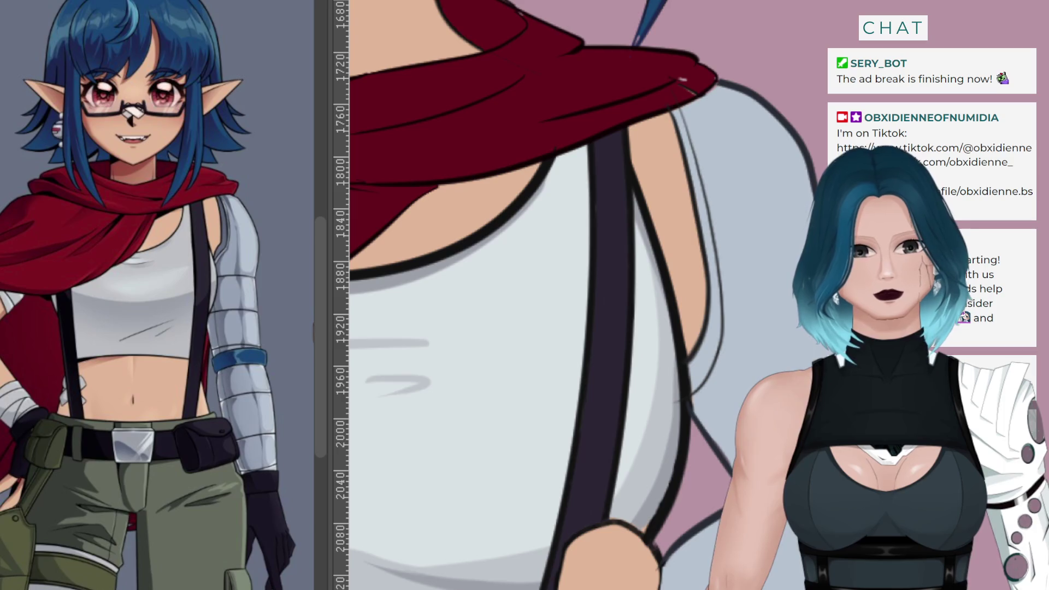
{"action": "scroll", "coordinate": [246, 341], "scroll_direction": "up", "scroll_amount": 1}
{"action": "scroll", "coordinate": [246, 342], "scroll_direction": "up", "scroll_amount": 3}
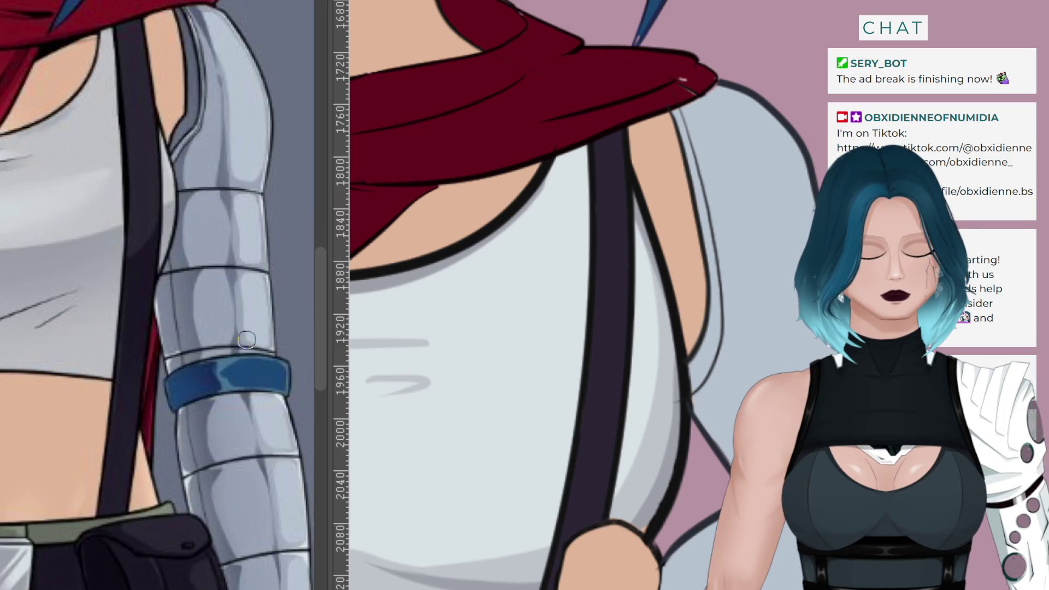
{"action": "scroll", "coordinate": [252, 334], "scroll_direction": "down", "scroll_amount": 1}
{"action": "scroll", "coordinate": [257, 326], "scroll_direction": "up", "scroll_amount": 4}
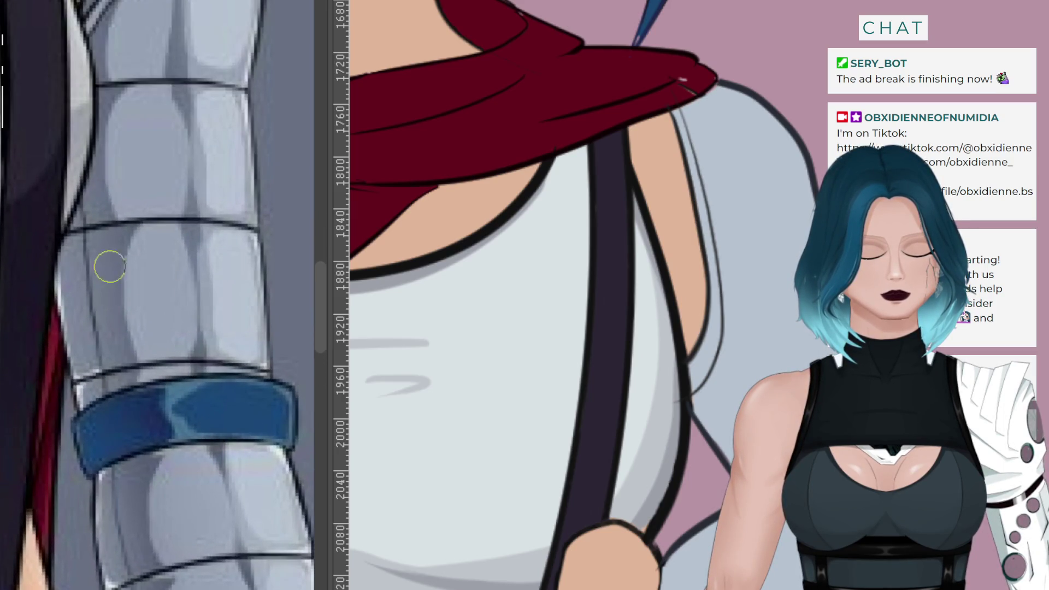
{"action": "scroll", "coordinate": [107, 266], "scroll_direction": "down", "scroll_amount": 2}
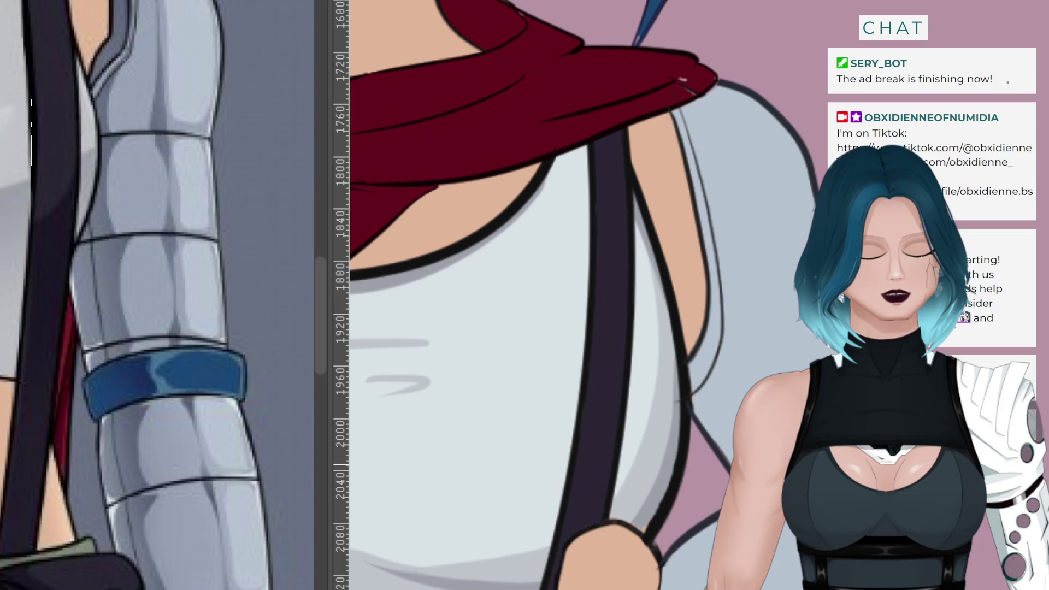
{"action": "scroll", "coordinate": [579, 295], "scroll_direction": "down", "scroll_amount": 2}
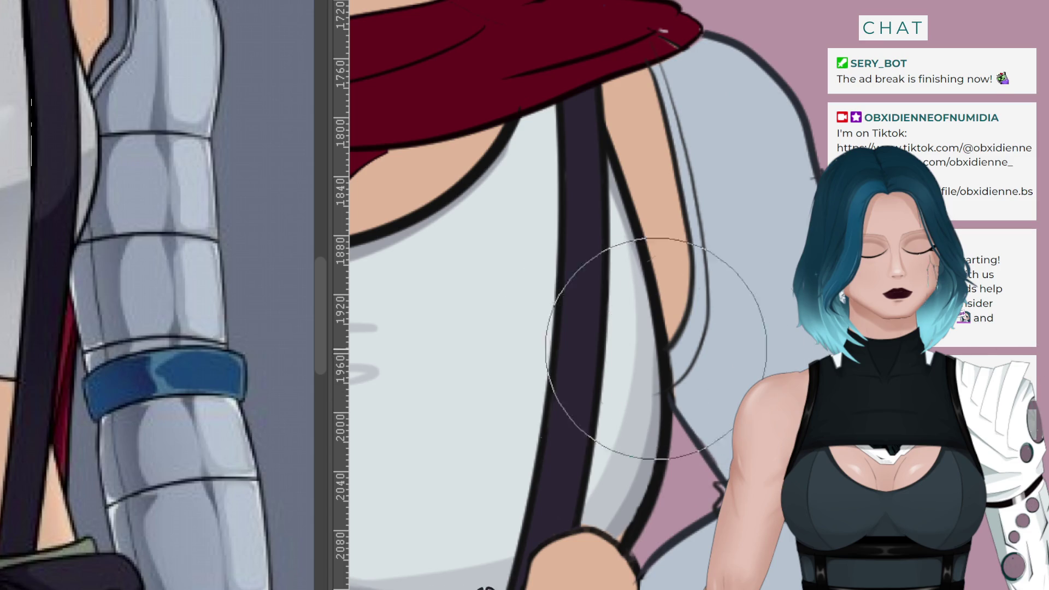
{"action": "left_click", "coordinate": [189, 375], "text": "ctrl"}
Sample a darker blue from the reference's armband as the painting colour
{"action": "left_click_drag", "start_coordinate": [189, 376], "coordinate": [127, 380]}
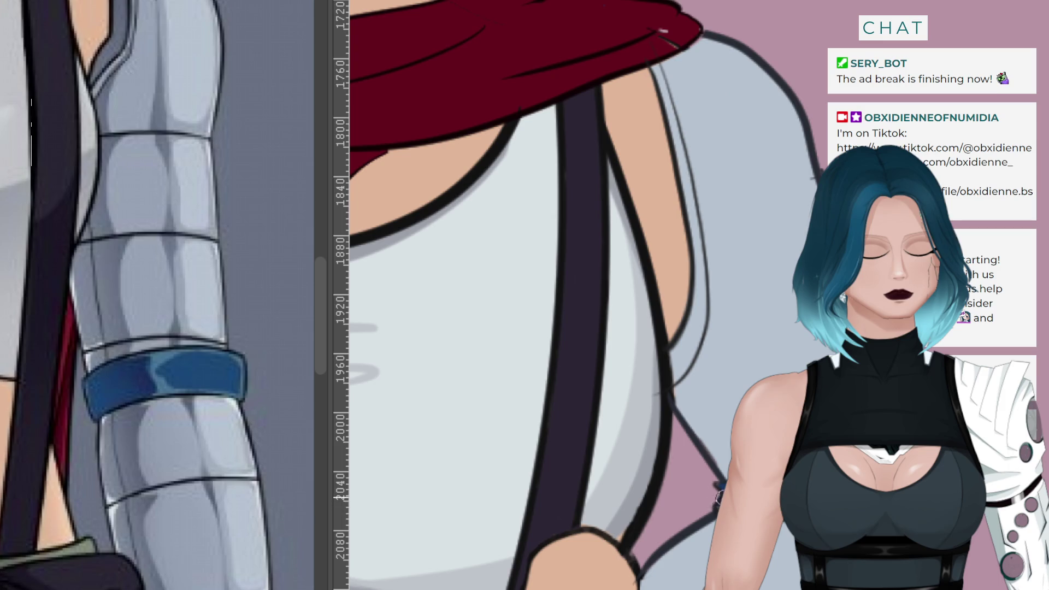
{"action": "scroll", "coordinate": [644, 468], "scroll_direction": "down", "scroll_amount": 5}
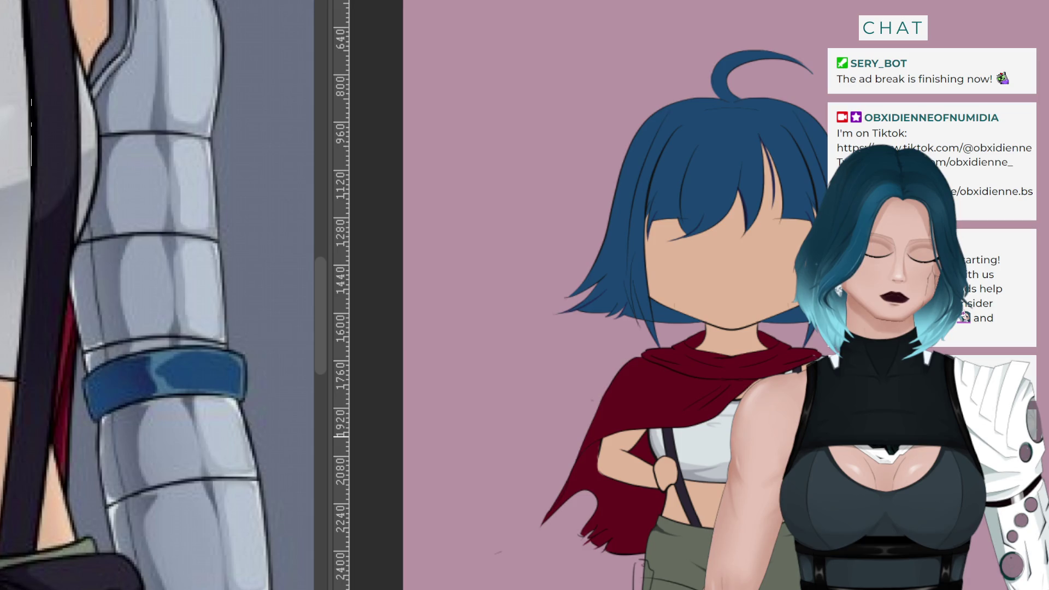
{"action": "scroll", "coordinate": [841, 445], "scroll_direction": "up", "scroll_amount": 2}
{"action": "scroll", "coordinate": [824, 462], "scroll_direction": "down", "scroll_amount": 1}
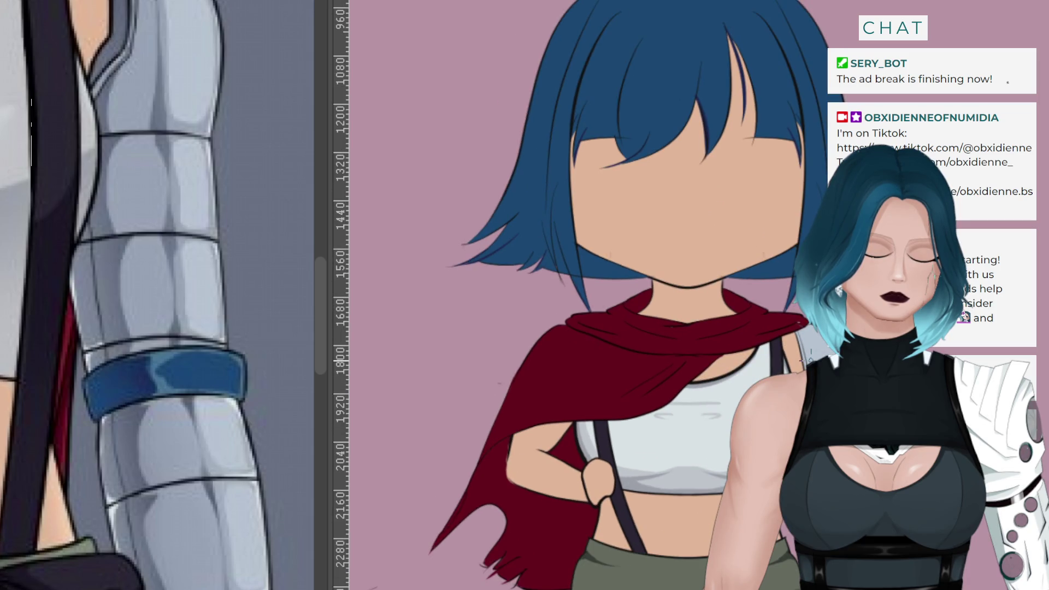
{"action": "scroll", "coordinate": [803, 306], "scroll_direction": "up", "scroll_amount": 1}
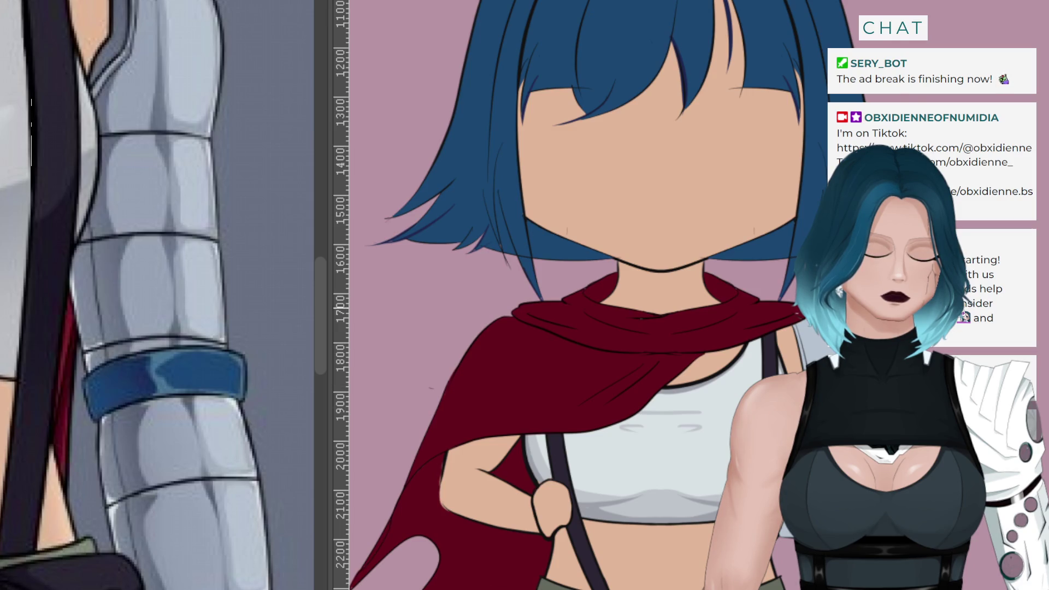
{"action": "scroll", "coordinate": [761, 346], "scroll_direction": "up", "scroll_amount": 5}
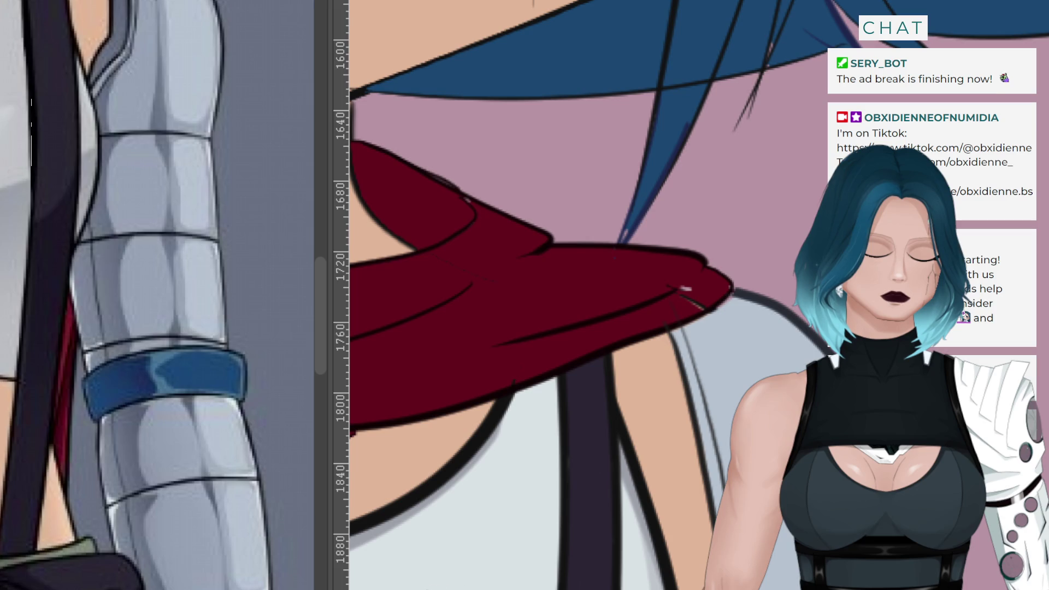
{"action": "scroll", "coordinate": [601, 295], "scroll_direction": "down", "scroll_amount": 10}
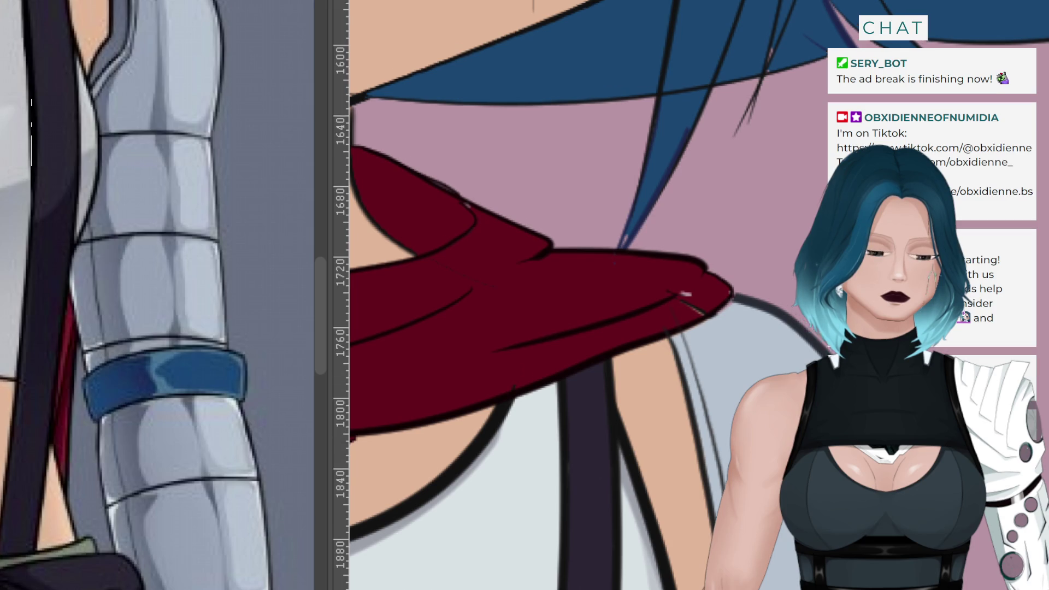
{"action": "scroll", "coordinate": [757, 374], "scroll_direction": "down", "scroll_amount": 3}
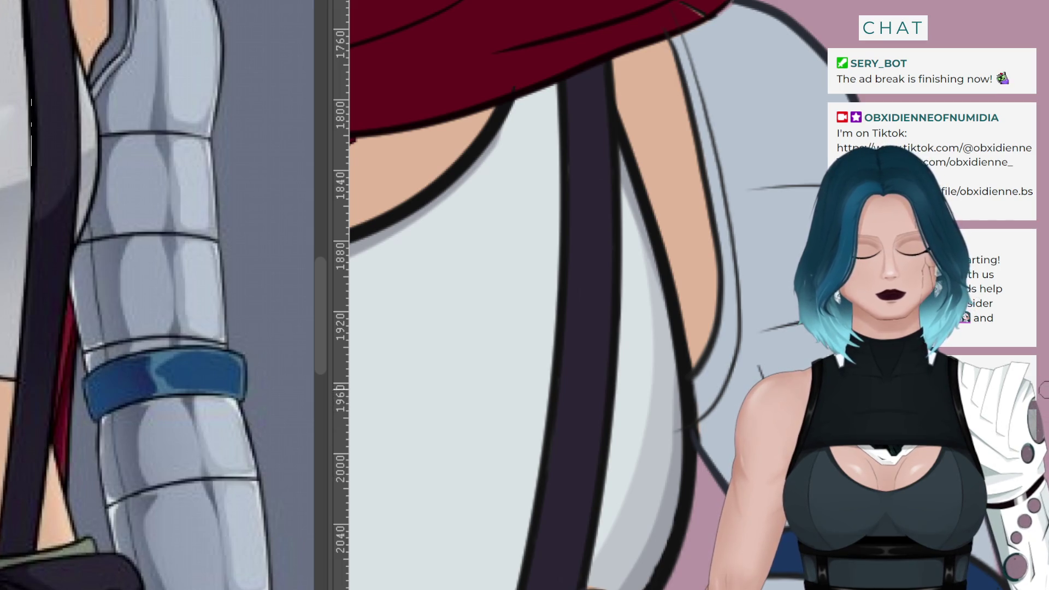
{"action": "scroll", "coordinate": [601, 295], "scroll_direction": "down", "scroll_amount": 5}
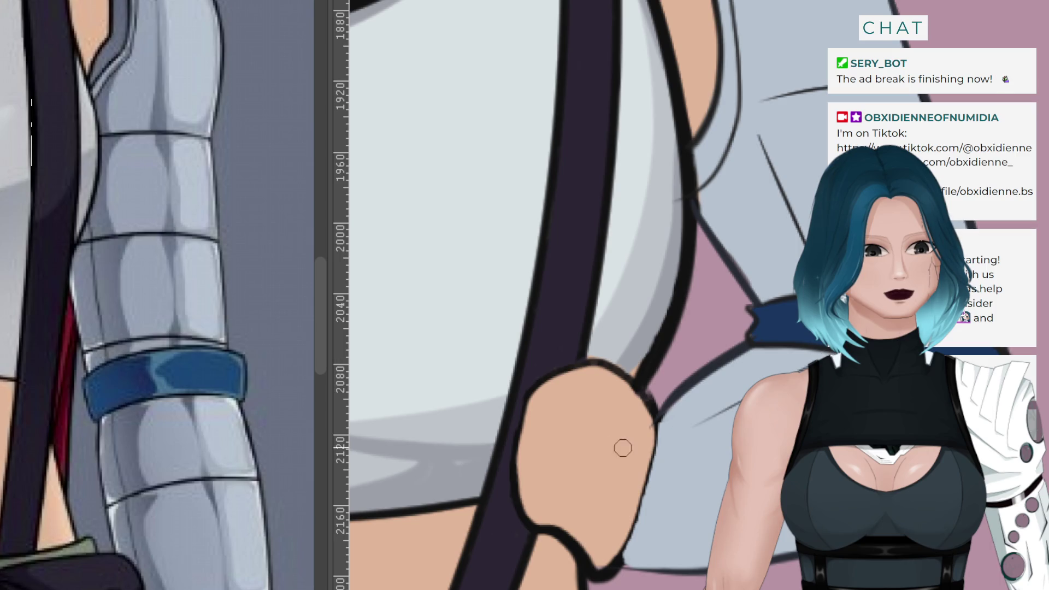
Draw thin lineart strokes on the metal arm and along the hand's edge, redoing misplaced ones
{"action": "left_click_drag", "start_coordinate": [754, 384], "coordinate": [634, 441]}
{"action": "key", "text": "ctrl+z"}
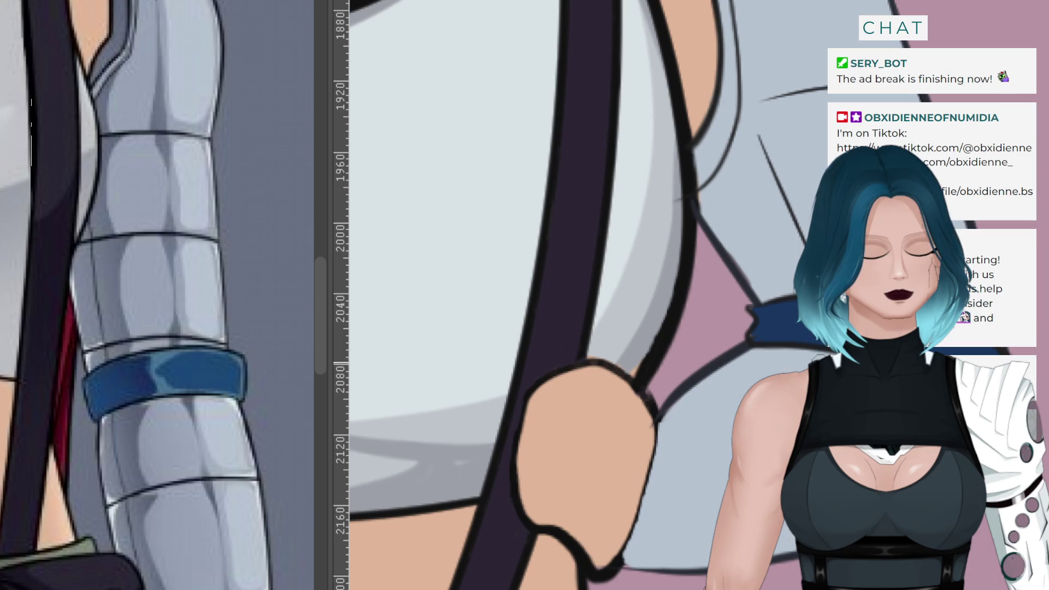
{"action": "left_click_drag", "start_coordinate": [754, 383], "coordinate": [662, 425]}
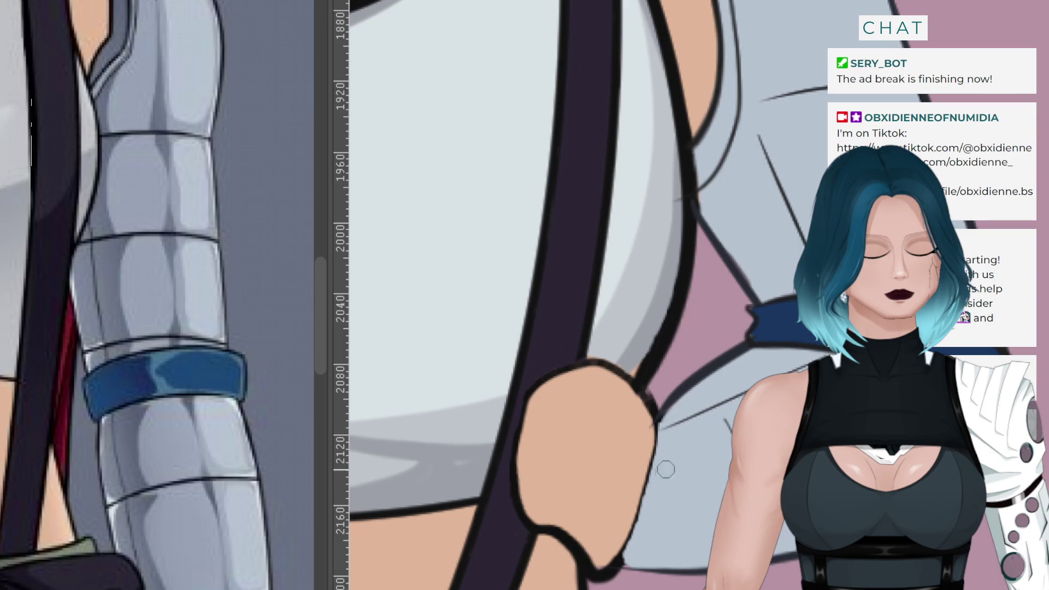
{"action": "left_click_drag", "start_coordinate": [666, 435], "coordinate": [640, 565]}
{"action": "key", "text": "ctrl+z"}
{"action": "left_click_drag", "start_coordinate": [666, 443], "coordinate": [640, 566]}
Sample grey from the reference metal arm and paint dark shading beneath the blue band
{"action": "left_click", "coordinate": [131, 432], "text": "ctrl"}
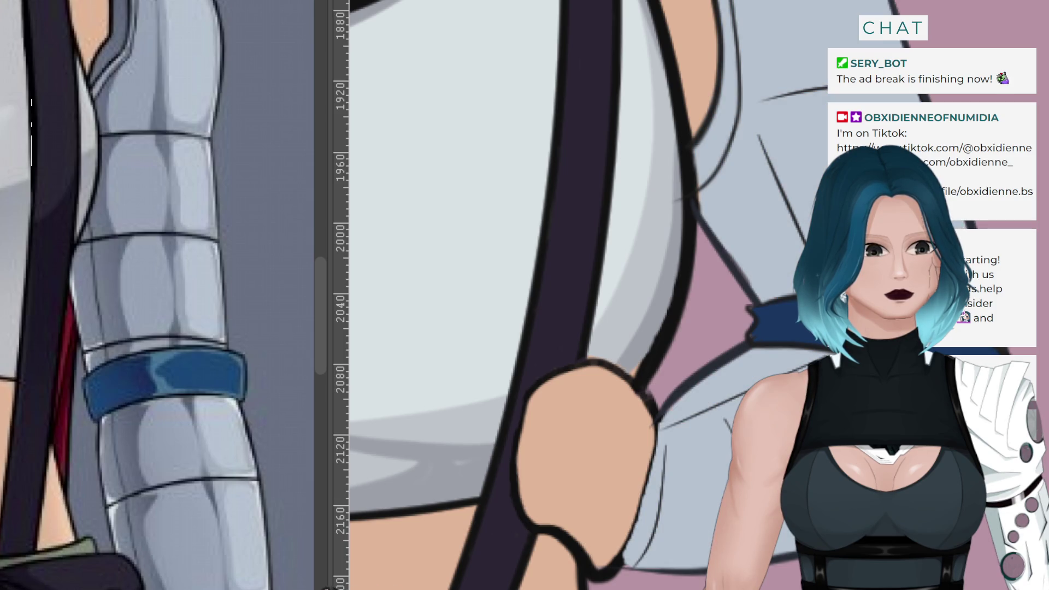
{"action": "mouse_move", "coordinate": [778, 357]}
{"action": "left_mouse_down"}
{"action": "mouse_move", "coordinate": [768, 349]}
{"action": "mouse_move", "coordinate": [764, 374]}
{"action": "mouse_move", "coordinate": [653, 426]}
{"action": "mouse_move", "coordinate": [672, 407]}
{"action": "mouse_move", "coordinate": [659, 412]}
{"action": "left_mouse_up"}
{"action": "left_click_drag", "start_coordinate": [732, 412], "coordinate": [658, 431]}
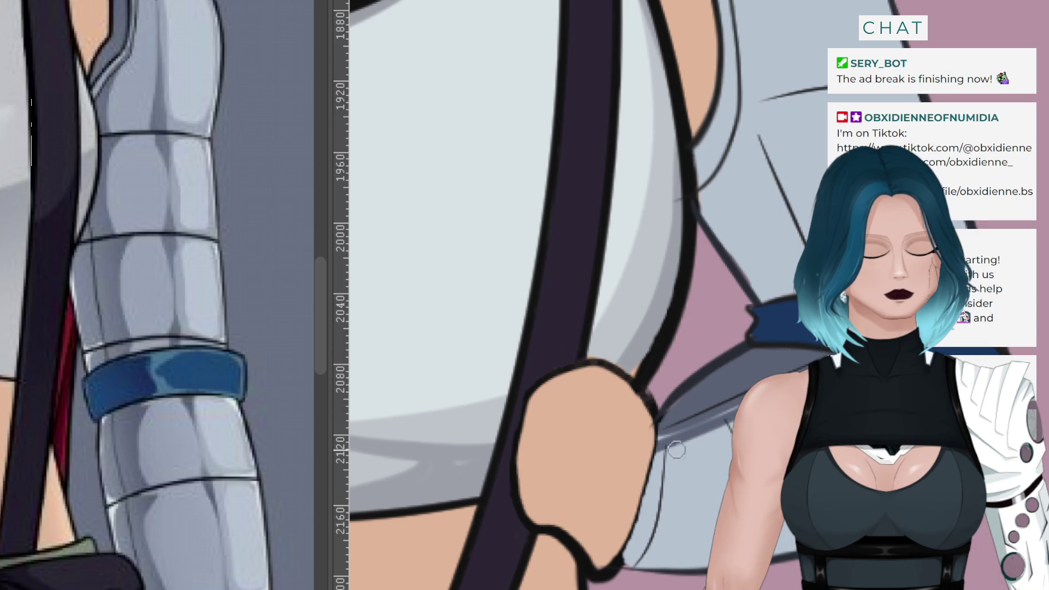
Shade the grey blade dark grey, covering its light strips up to the lineart
{"action": "left_click_drag", "start_coordinate": [738, 398], "coordinate": [659, 434]}
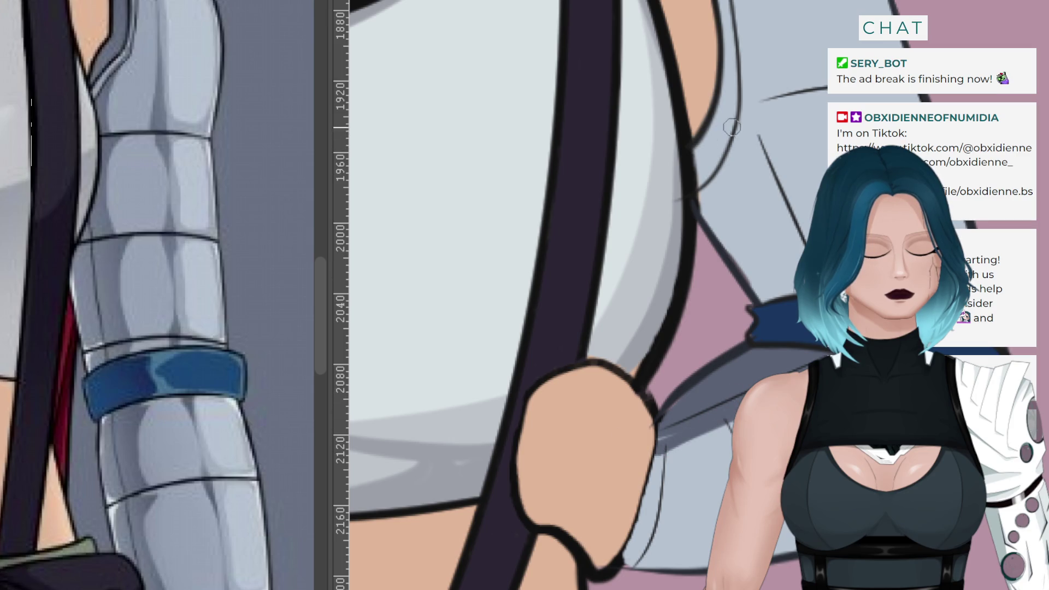
{"action": "mouse_move", "coordinate": [746, 143]}
{"action": "left_mouse_down"}
{"action": "mouse_move", "coordinate": [792, 257]}
{"action": "mouse_move", "coordinate": [781, 208]}
{"action": "mouse_move", "coordinate": [794, 279]}
{"action": "mouse_move", "coordinate": [730, 248]}
{"action": "mouse_move", "coordinate": [768, 228]}
{"action": "mouse_move", "coordinate": [744, 152]}
{"action": "mouse_move", "coordinate": [751, 129]}
{"action": "mouse_move", "coordinate": [713, 238]}
{"action": "mouse_move", "coordinate": [704, 216]}
{"action": "left_mouse_up"}
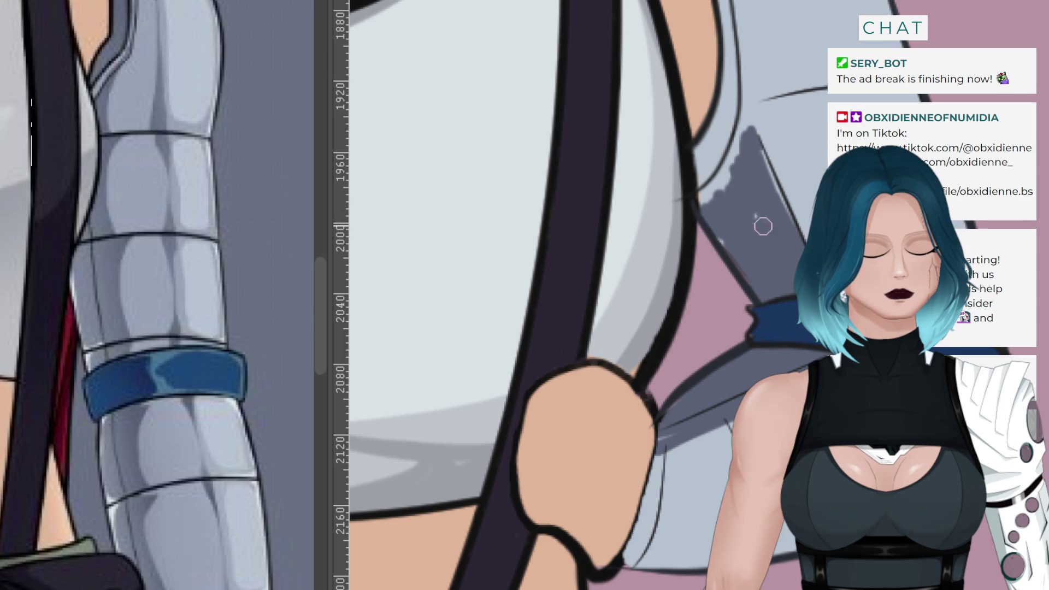
{"action": "mouse_move", "coordinate": [791, 235]}
{"action": "left_mouse_down"}
{"action": "mouse_move", "coordinate": [777, 198]}
{"action": "mouse_move", "coordinate": [718, 229]}
{"action": "mouse_move", "coordinate": [744, 144]}
{"action": "mouse_move", "coordinate": [713, 189]}
{"action": "left_mouse_up"}
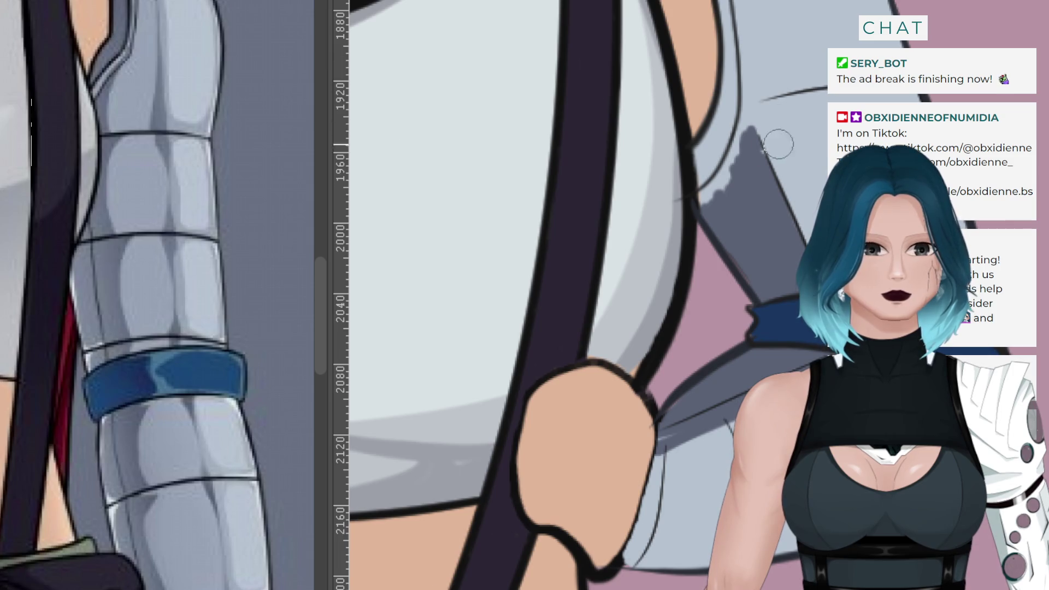
{"action": "mouse_move", "coordinate": [752, 155]}
{"action": "left_mouse_down"}
{"action": "mouse_move", "coordinate": [748, 143]}
{"action": "mouse_move", "coordinate": [737, 186]}
{"action": "mouse_move", "coordinate": [761, 146]}
{"action": "mouse_move", "coordinate": [750, 127]}
{"action": "mouse_move", "coordinate": [740, 210]}
{"action": "mouse_move", "coordinate": [720, 213]}
{"action": "left_mouse_up"}
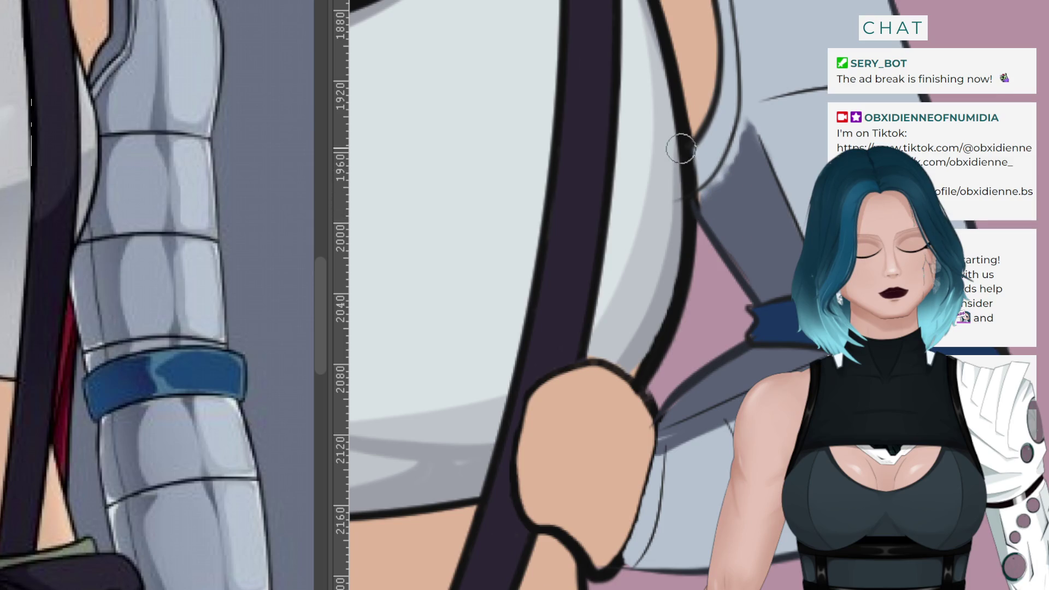
{"action": "mouse_move", "coordinate": [703, 174]}
{"action": "left_mouse_down"}
{"action": "mouse_move", "coordinate": [682, 169]}
{"action": "mouse_move", "coordinate": [704, 176]}
{"action": "mouse_move", "coordinate": [739, 100]}
{"action": "left_mouse_up"}
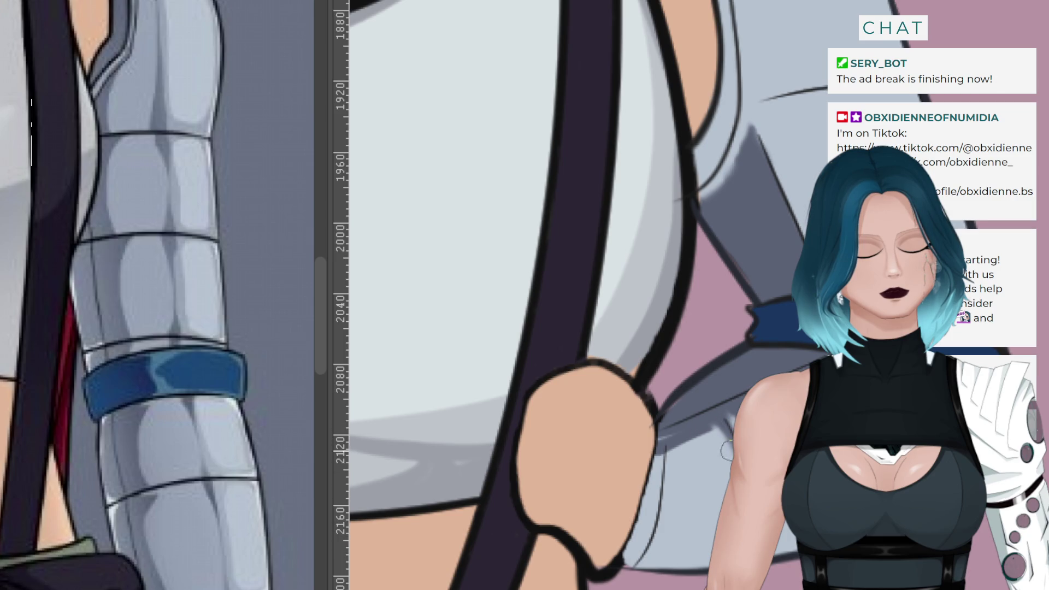
Darken the curved line along the hand and redraw the short line longer and darker
{"action": "left_click_drag", "start_coordinate": [662, 449], "coordinate": [666, 524]}
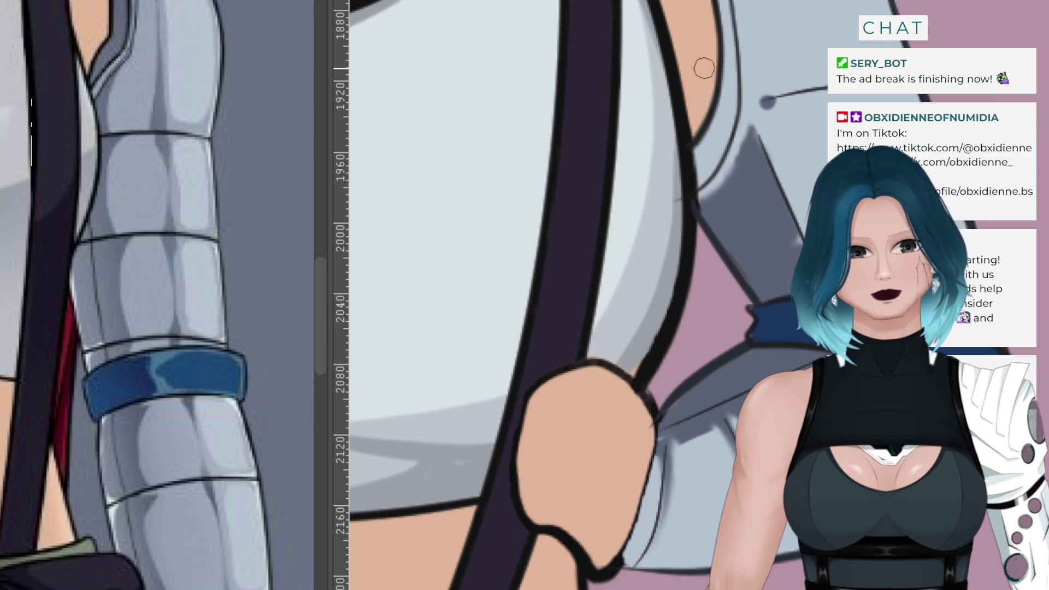
{"action": "left_click_drag", "start_coordinate": [765, 101], "coordinate": [828, 86]}
{"action": "left_click_drag", "start_coordinate": [769, 104], "coordinate": [824, 82]}
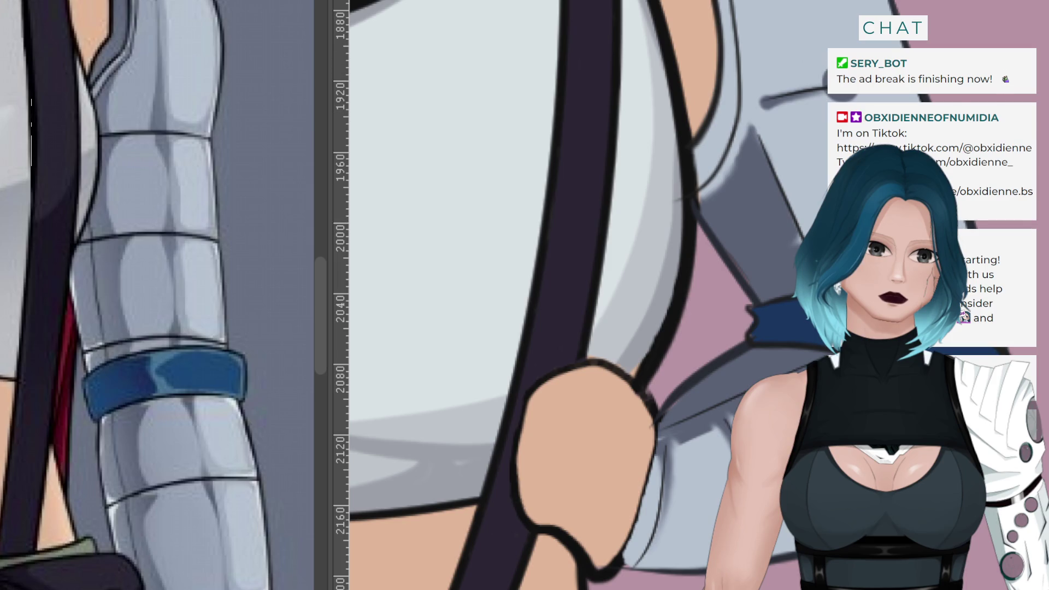
{"action": "scroll", "coordinate": [784, 255], "scroll_direction": "up", "scroll_amount": 5}
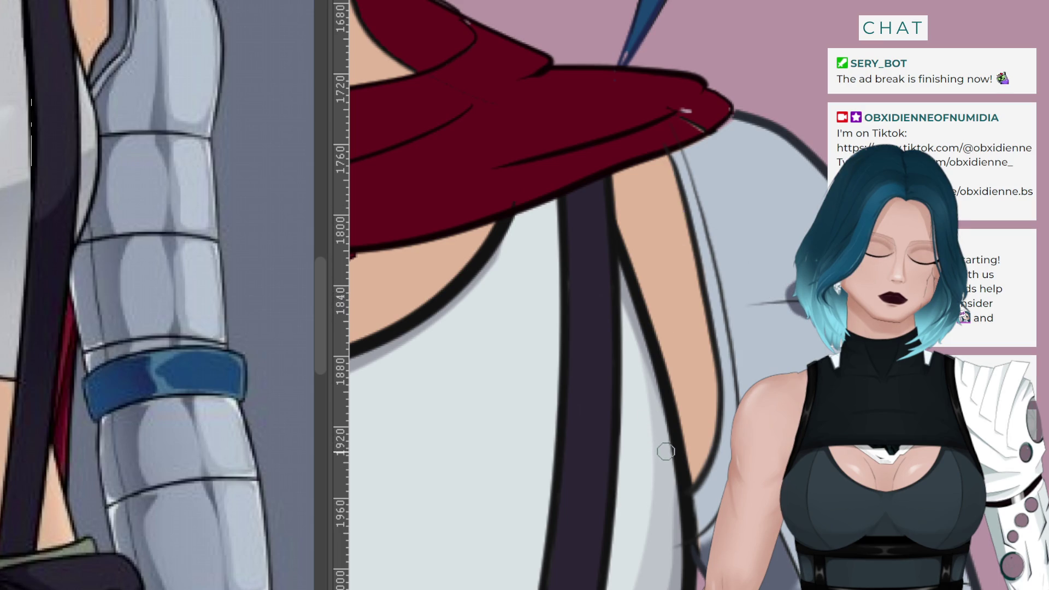
{"action": "mouse_move", "coordinate": [699, 125]}
{"action": "left_mouse_down"}
{"action": "mouse_move", "coordinate": [727, 131]}
{"action": "mouse_move", "coordinate": [691, 146]}
{"action": "mouse_move", "coordinate": [680, 180]}
{"action": "mouse_move", "coordinate": [710, 293]}
{"action": "left_mouse_up"}
{"action": "key", "text": "ctrl+z"}
{"action": "key", "text": "ctrl+z"}
{"action": "mouse_move", "coordinate": [710, 132]}
{"action": "left_mouse_down"}
{"action": "mouse_move", "coordinate": [705, 147]}
{"action": "mouse_move", "coordinate": [721, 120]}
{"action": "mouse_move", "coordinate": [677, 158]}
{"action": "mouse_move", "coordinate": [698, 174]}
{"action": "left_mouse_up"}
{"action": "key", "text": "ctrl+z"}
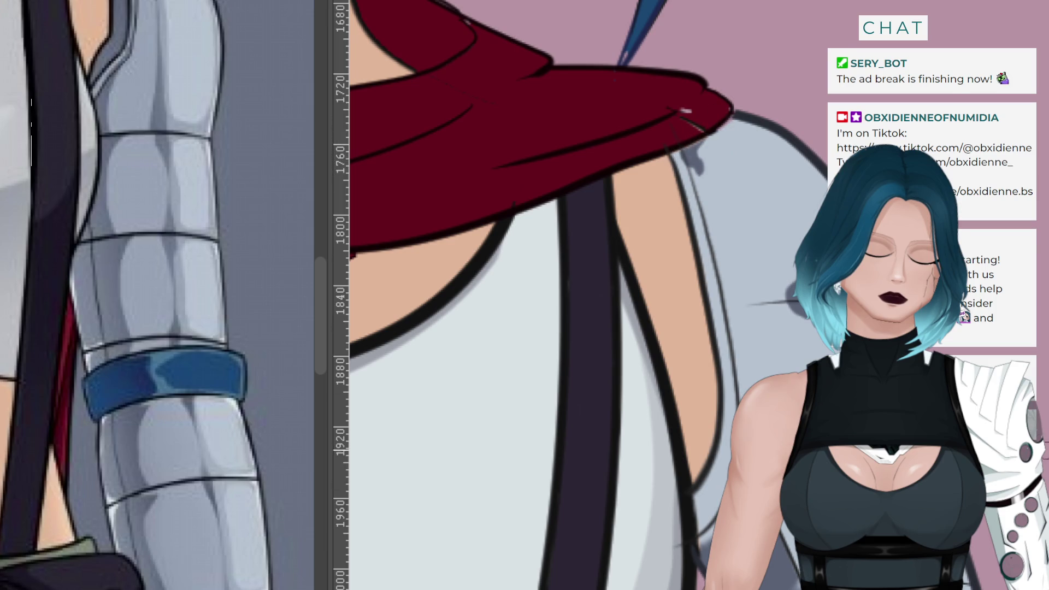
{"action": "scroll", "coordinate": [547, 295], "scroll_direction": "down", "scroll_amount": 5}
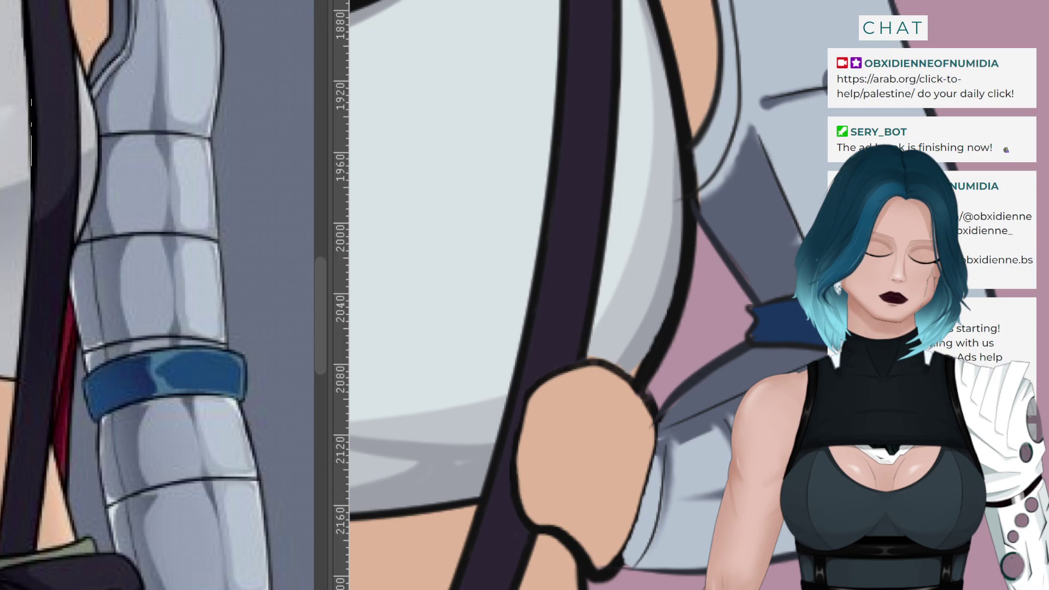
Scroll the canvas up to bring the red scarf and shoulder into view
{"action": "scroll", "coordinate": [546, 295], "scroll_direction": "up", "scroll_amount": 5}
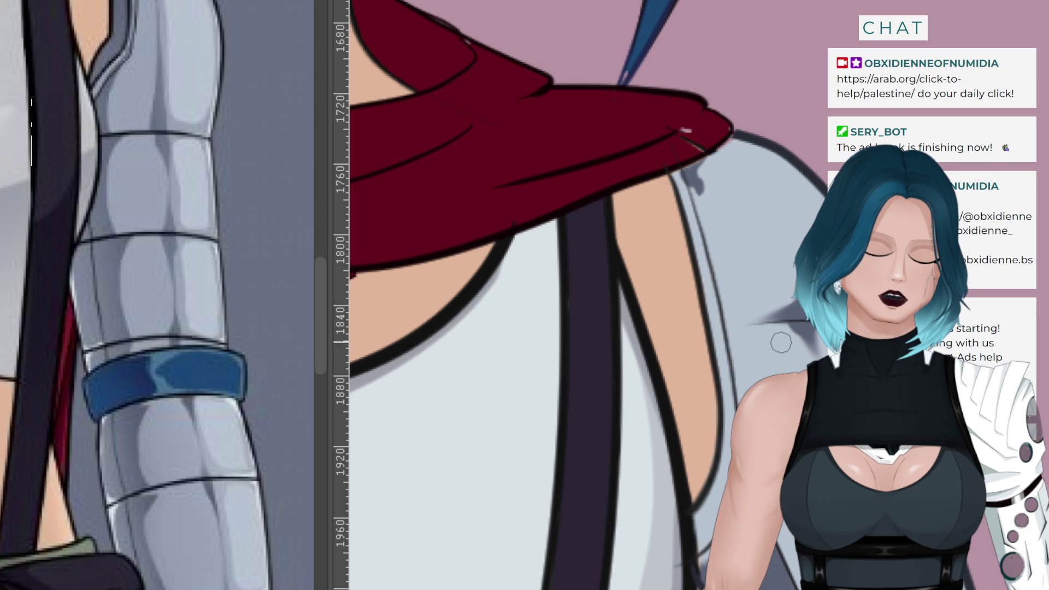
Tidy the shadow wedge's left tip and paint dark grey shadow down the arm's edge under the scarf
{"action": "mouse_move", "coordinate": [734, 324]}
{"action": "left_mouse_down"}
{"action": "mouse_move", "coordinate": [781, 319]}
{"action": "mouse_move", "coordinate": [744, 320]}
{"action": "left_mouse_up"}
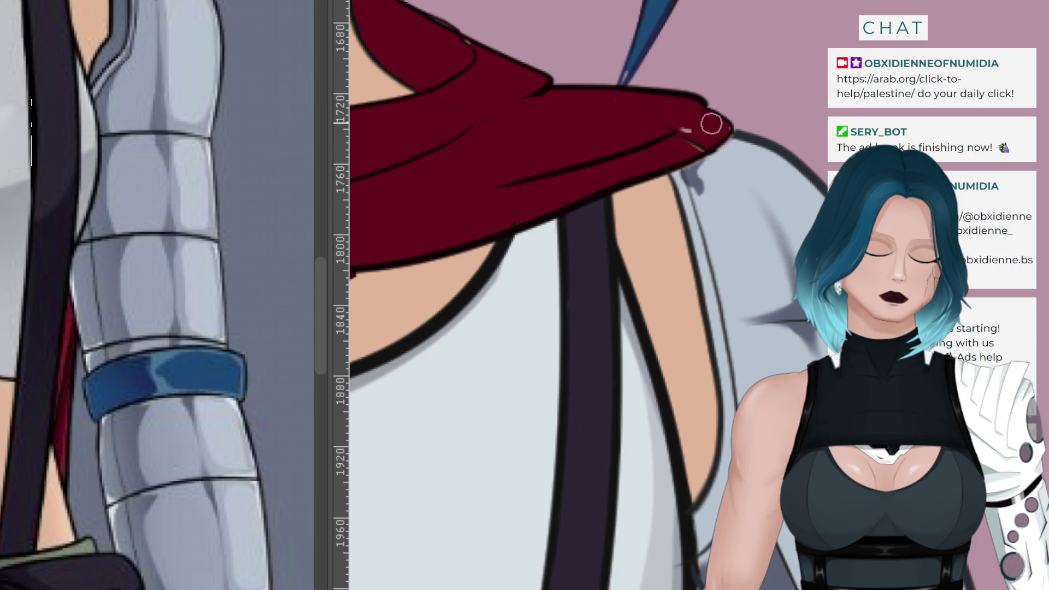
{"action": "left_click_drag", "start_coordinate": [699, 205], "coordinate": [716, 265]}
{"action": "mouse_move", "coordinate": [692, 187]}
{"action": "left_mouse_down"}
{"action": "mouse_move", "coordinate": [735, 296]}
{"action": "mouse_move", "coordinate": [727, 302]}
{"action": "left_mouse_up"}
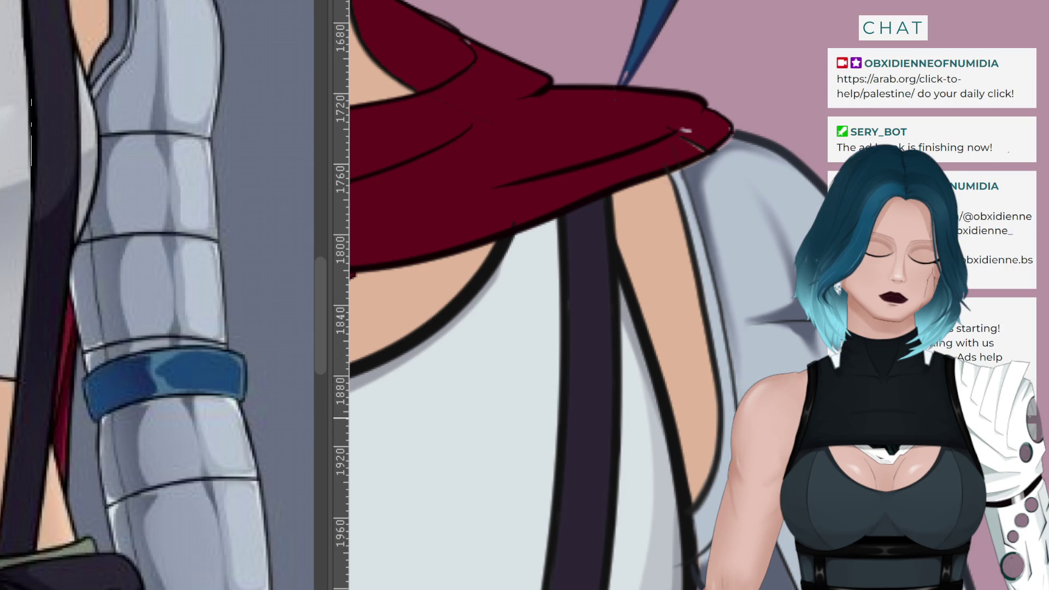
{"action": "scroll", "coordinate": [694, 220], "scroll_direction": "down", "scroll_amount": 1}
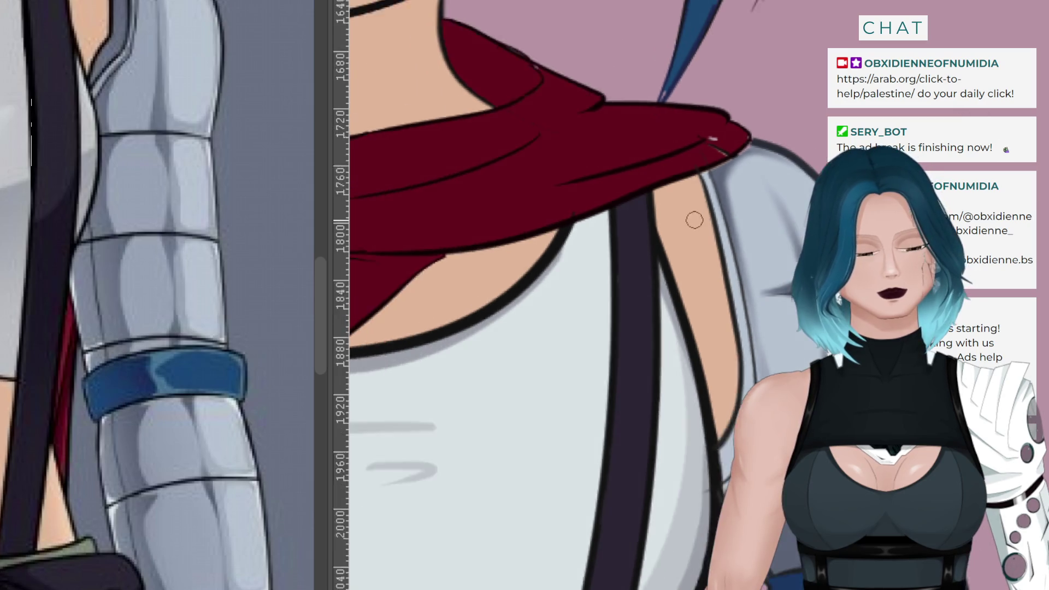
Shade the upper metal arm near the shoulder, then undo the forearm shading
{"action": "scroll", "coordinate": [694, 220], "scroll_direction": "down", "scroll_amount": 2}
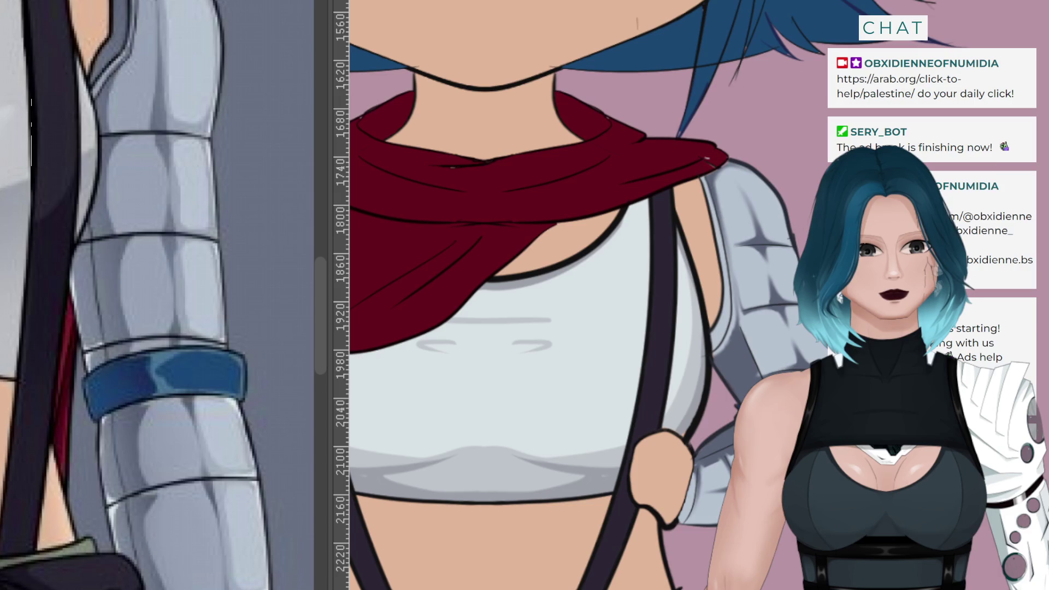
{"action": "mouse_move", "coordinate": [732, 180]}
{"action": "left_mouse_down"}
{"action": "mouse_move", "coordinate": [726, 251]}
{"action": "mouse_move", "coordinate": [741, 258]}
{"action": "mouse_move", "coordinate": [752, 290]}
{"action": "mouse_move", "coordinate": [735, 240]}
{"action": "mouse_move", "coordinate": [775, 372]}
{"action": "left_mouse_up"}
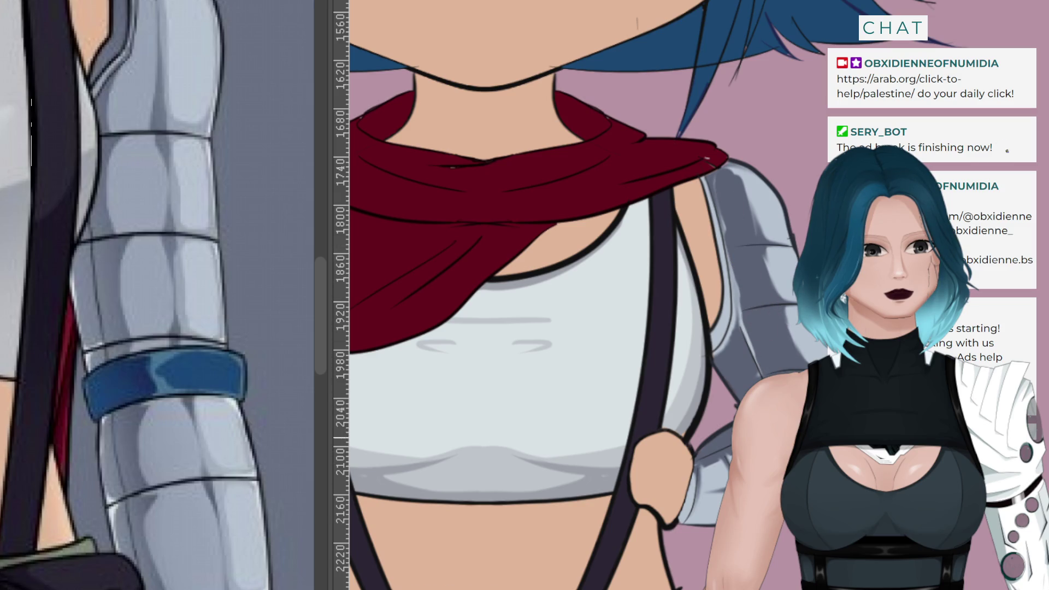
{"action": "mouse_move", "coordinate": [727, 456]}
{"action": "left_mouse_down"}
{"action": "mouse_move", "coordinate": [683, 478]}
{"action": "mouse_move", "coordinate": [716, 474]}
{"action": "mouse_move", "coordinate": [663, 488]}
{"action": "left_mouse_up"}
{"action": "key", "text": "ctrl+z"}
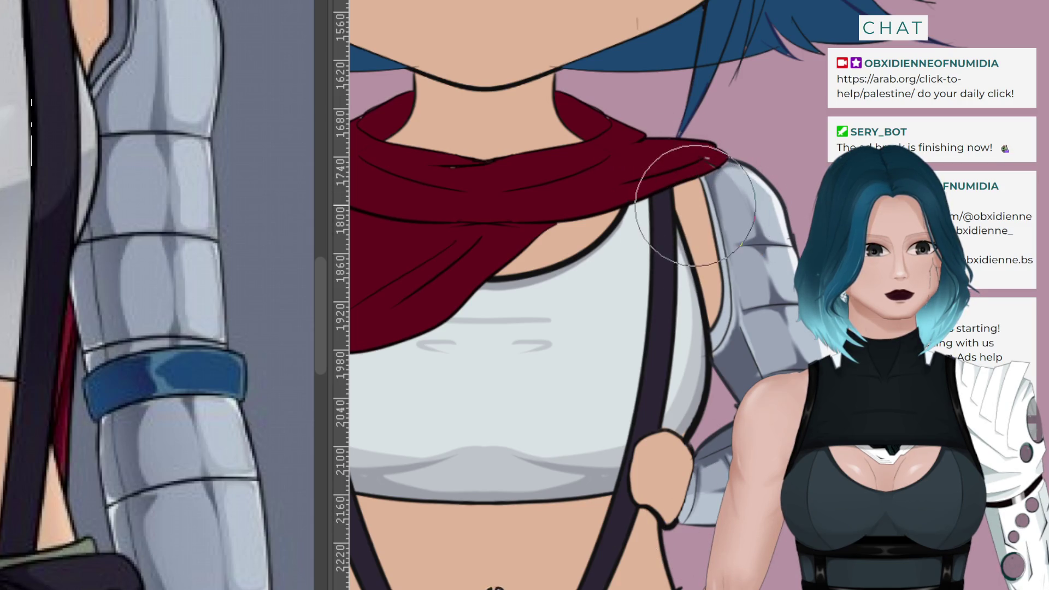
Adjust the zoom and sample the dark blue hair colour from the reference
{"action": "scroll", "coordinate": [538, 154], "scroll_direction": "down", "scroll_amount": 5}
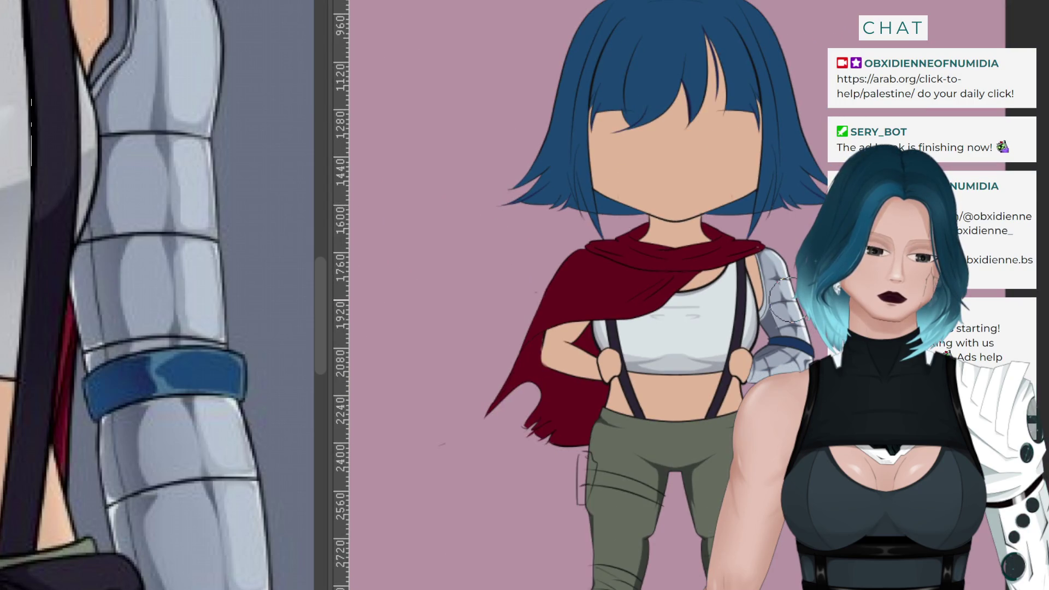
{"action": "scroll", "coordinate": [786, 298], "scroll_direction": "up", "scroll_amount": 1}
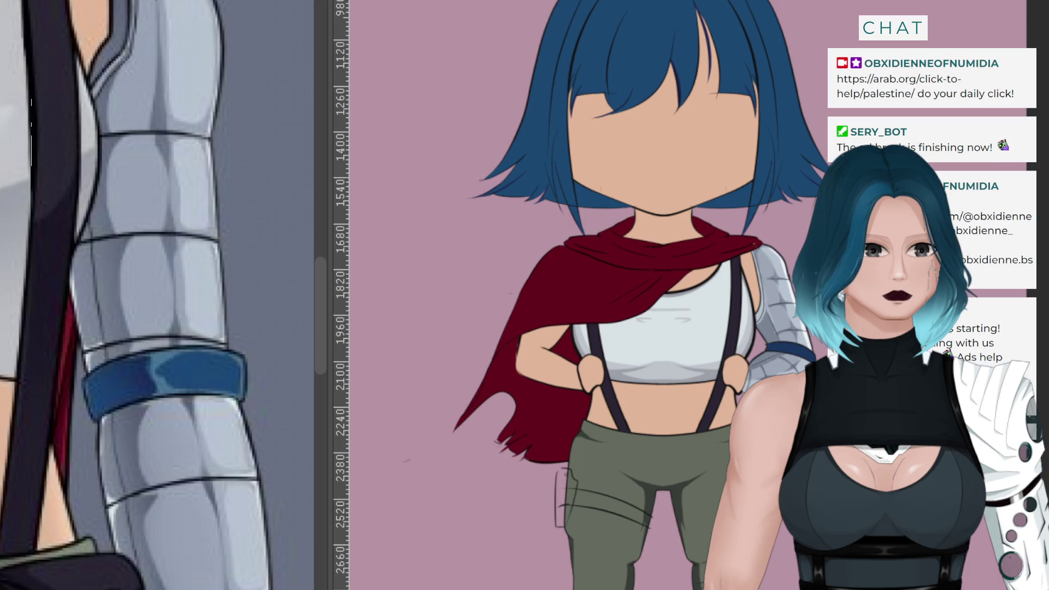
{"action": "scroll", "coordinate": [783, 303], "scroll_direction": "up", "scroll_amount": 5}
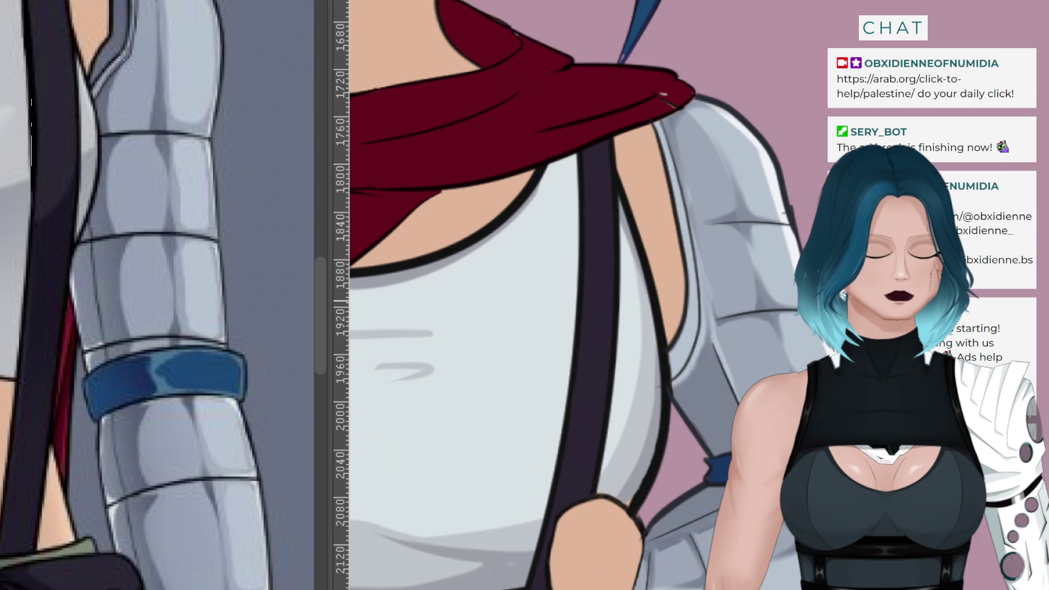
{"action": "scroll", "coordinate": [784, 298], "scroll_direction": "down", "scroll_amount": 5}
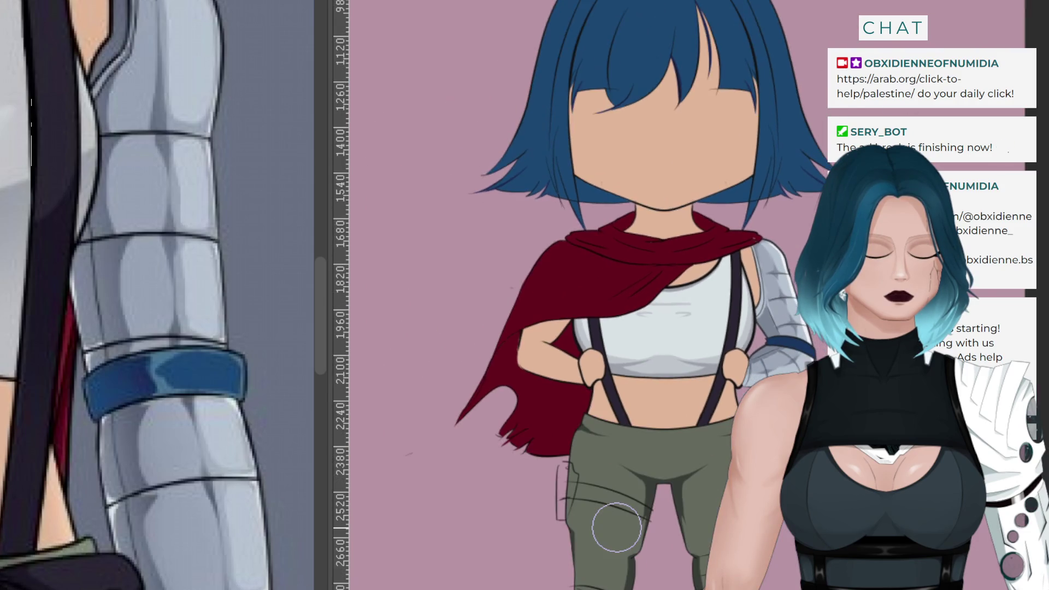
{"action": "scroll", "coordinate": [616, 526], "scroll_direction": "down", "scroll_amount": 2}
{"action": "scroll", "coordinate": [672, 395], "scroll_direction": "up", "scroll_amount": 3}
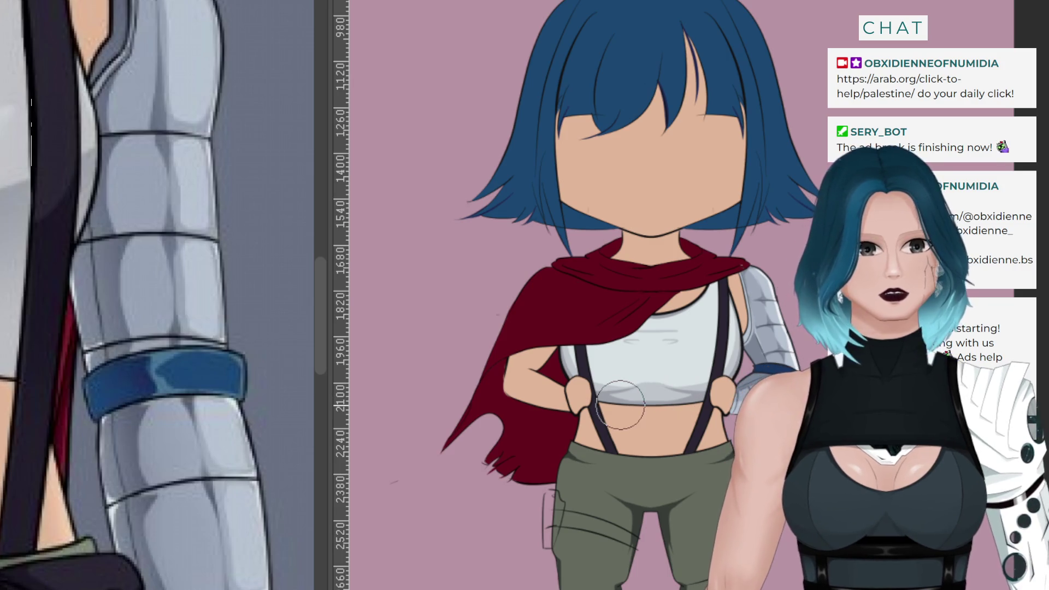
{"action": "scroll", "coordinate": [626, 402], "scroll_direction": "down", "scroll_amount": 1}
{"action": "scroll", "coordinate": [626, 402], "scroll_direction": "up", "scroll_amount": 3}
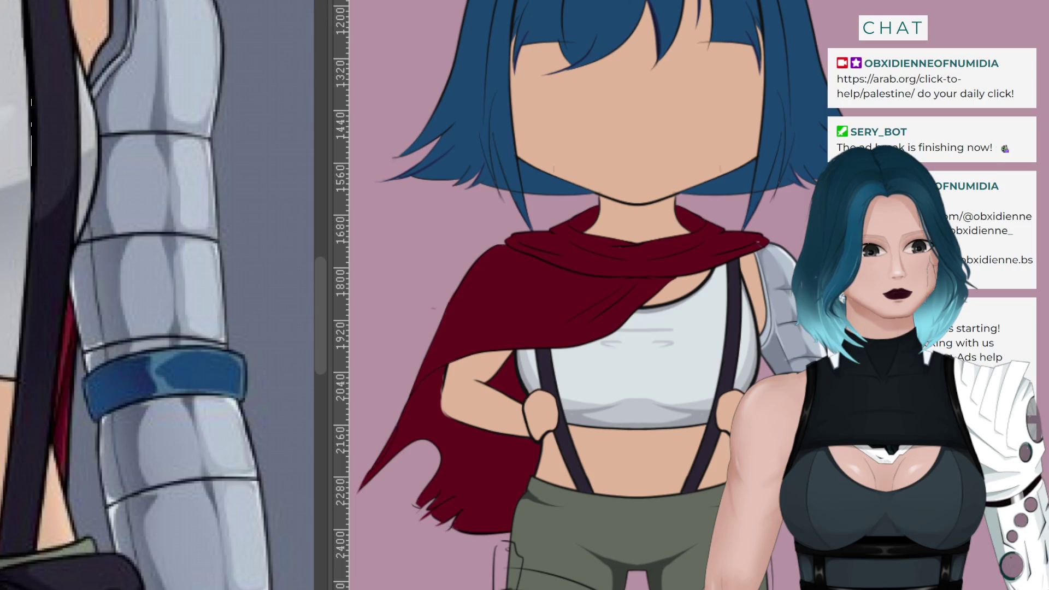
{"action": "scroll", "coordinate": [219, 437], "scroll_direction": "down", "scroll_amount": 4}
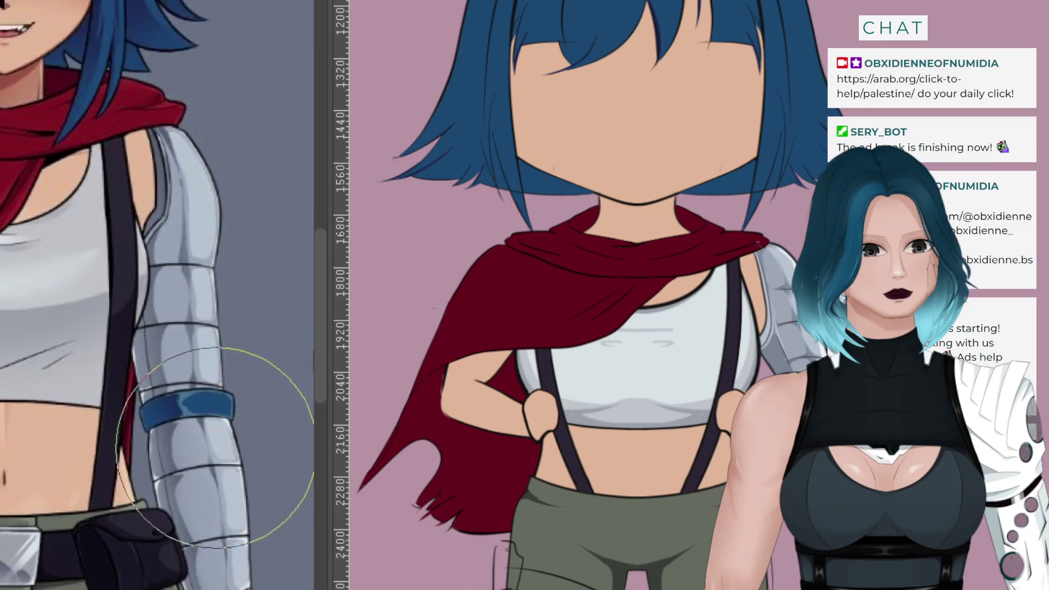
{"action": "mouse_move", "coordinate": [71, 115]}
{"action": "left_mouse_down"}
{"action": "mouse_move", "coordinate": [121, 84]}
{"action": "mouse_move", "coordinate": [108, 65]}
{"action": "left_mouse_up"}
{"action": "scroll", "coordinate": [579, 295], "scroll_direction": "up", "scroll_amount": 1}
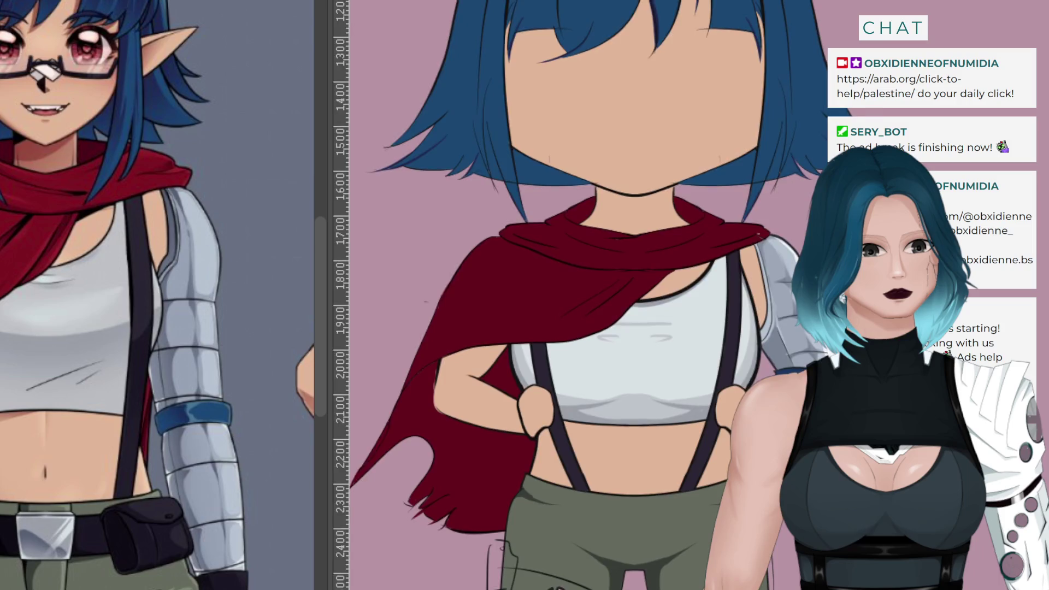
Zoom onto the chibi's head and draw a first dark strand line across the blue hair
{"action": "scroll", "coordinate": [579, 295], "scroll_direction": "down", "scroll_amount": 3}
{"action": "scroll", "coordinate": [663, 211], "scroll_direction": "up", "scroll_amount": 3}
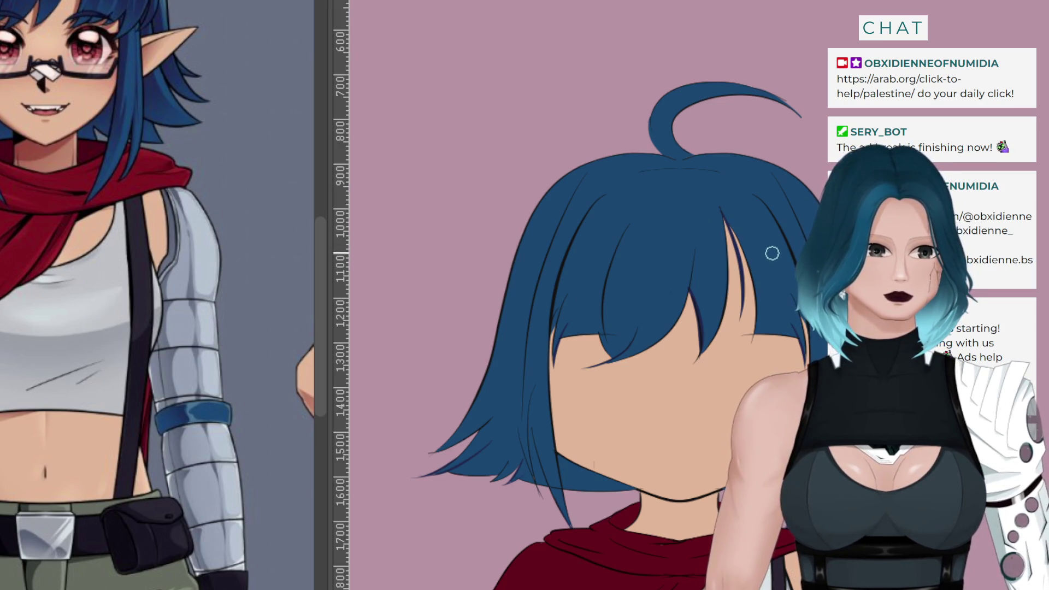
{"action": "left_click_drag", "start_coordinate": [752, 198], "coordinate": [793, 289]}
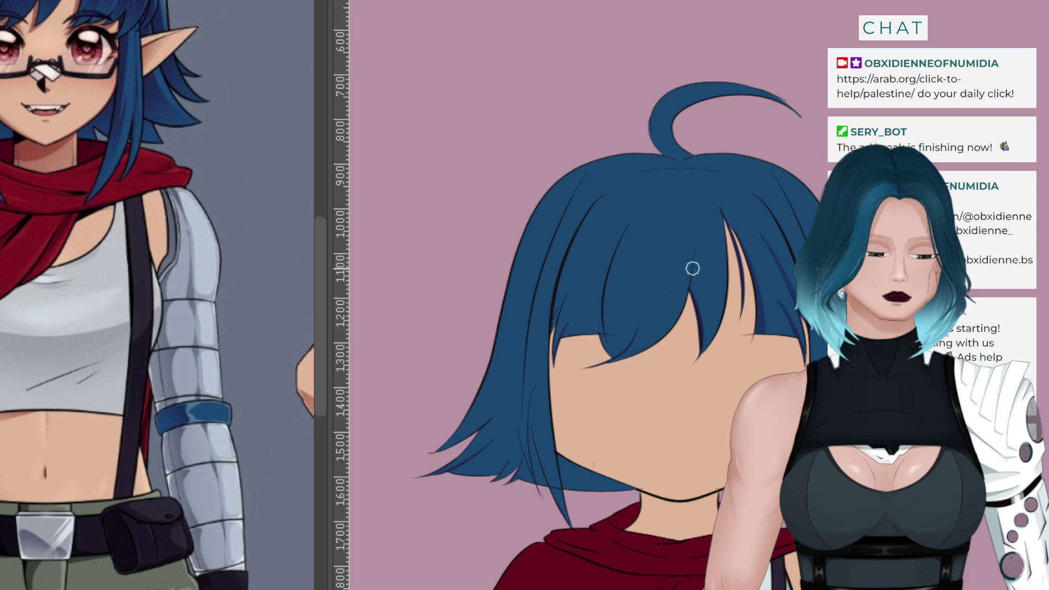
{"action": "scroll", "coordinate": [670, 245], "scroll_direction": "up", "scroll_amount": 5}
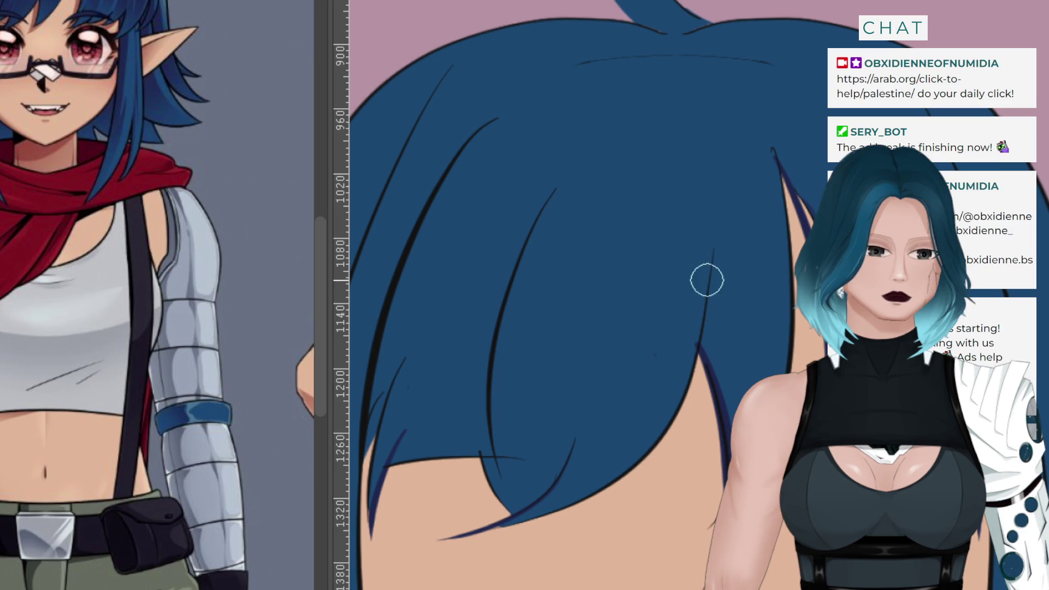
Paint a dark-blue strand down the right hair near the shoulder, with shorter strokes beside it
{"action": "left_click_drag", "start_coordinate": [713, 248], "coordinate": [722, 398]}
{"action": "key", "text": "ctrl+z"}
{"action": "left_click_drag", "start_coordinate": [711, 248], "coordinate": [723, 418]}
{"action": "key", "text": "ctrl+z"}
{"action": "left_click_drag", "start_coordinate": [711, 248], "coordinate": [724, 421]}
{"action": "key", "text": "ctrl+z"}
{"action": "left_click_drag", "start_coordinate": [712, 248], "coordinate": [723, 438]}
{"action": "key", "text": "ctrl+z"}
{"action": "left_click_drag", "start_coordinate": [712, 247], "coordinate": [724, 421]}
{"action": "left_click_drag", "start_coordinate": [712, 316], "coordinate": [718, 424]}
{"action": "left_click_drag", "start_coordinate": [710, 350], "coordinate": [721, 434]}
{"action": "left_click_drag", "start_coordinate": [719, 371], "coordinate": [715, 306]}
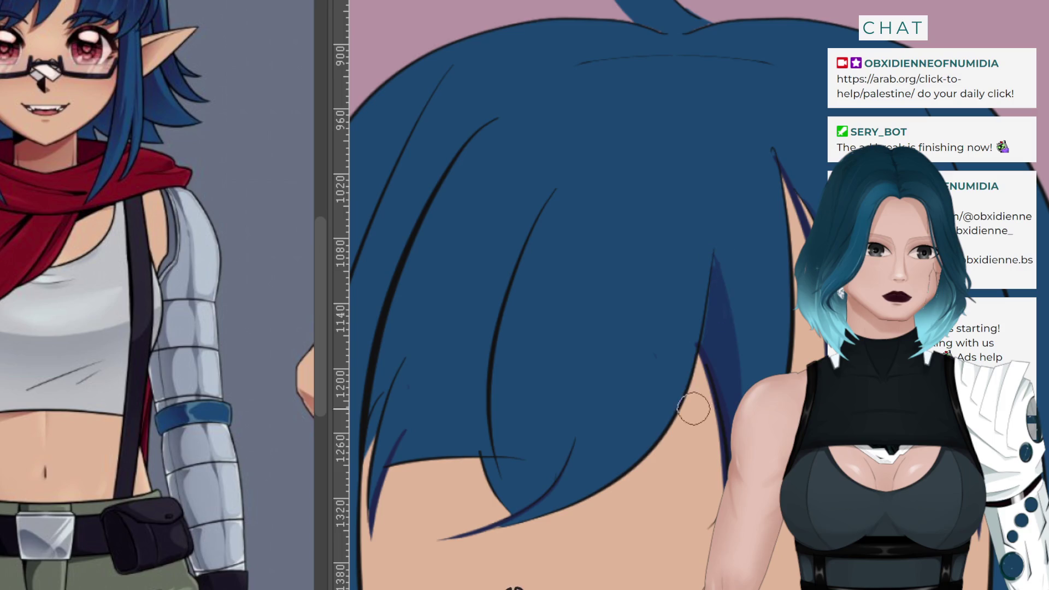
Add a strand beside the shoulder and a thin shading stroke along the lower-left strand edge
{"action": "left_click_drag", "start_coordinate": [751, 218], "coordinate": [770, 371]}
{"action": "key", "text": "ctrl+z"}
{"action": "left_click_drag", "start_coordinate": [744, 178], "coordinate": [770, 374]}
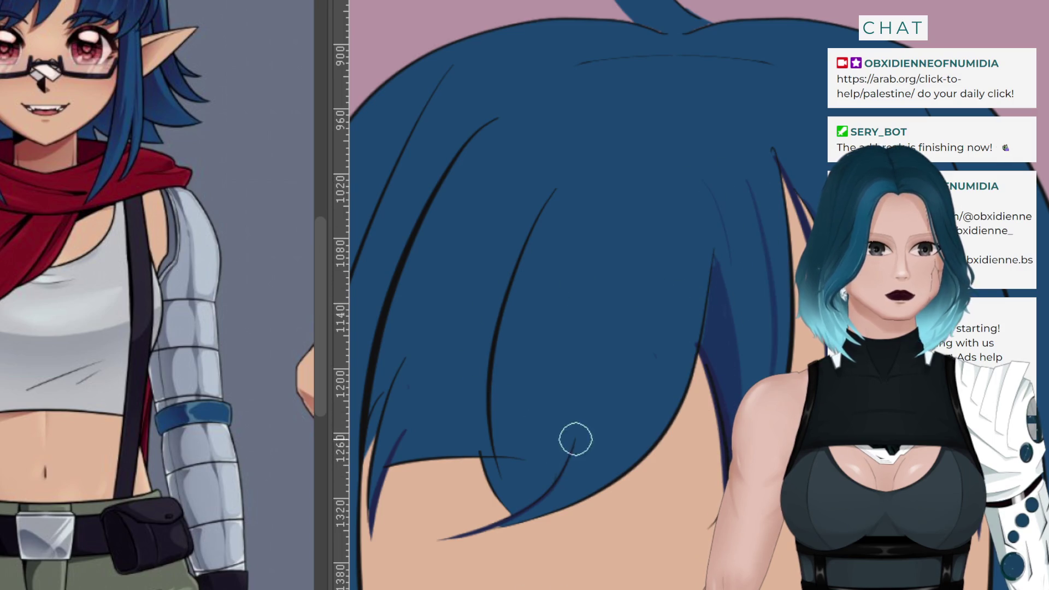
{"action": "left_click_drag", "start_coordinate": [582, 422], "coordinate": [512, 514]}
{"action": "key", "text": "ctrl+z"}
{"action": "left_click_drag", "start_coordinate": [576, 439], "coordinate": [505, 515]}
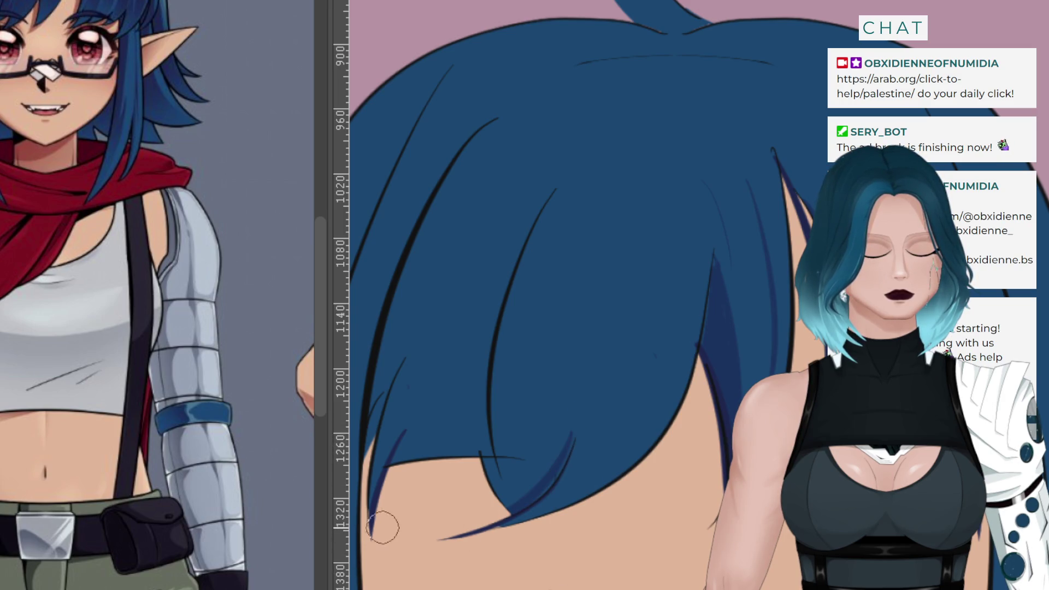
{"action": "left_click_drag", "start_coordinate": [574, 440], "coordinate": [511, 513]}
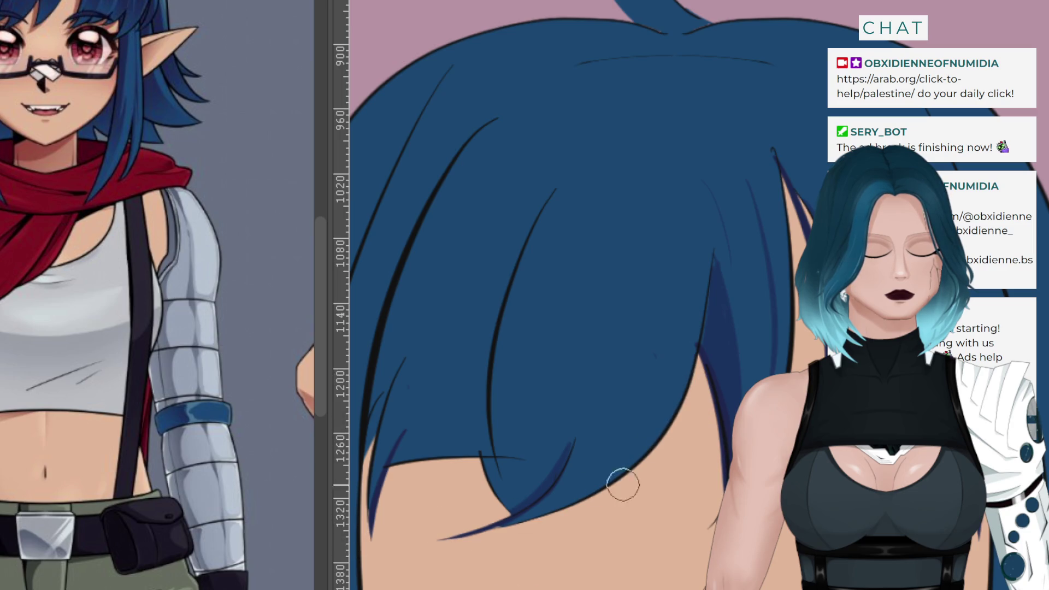
Draw a long dark-blue strand down the left hair toward its tip, retrying until it sits right
{"action": "left_click_drag", "start_coordinate": [557, 201], "coordinate": [525, 519]}
{"action": "key", "text": "ctrl+z"}
{"action": "left_click_drag", "start_coordinate": [550, 199], "coordinate": [513, 497]}
{"action": "key", "text": "ctrl+z"}
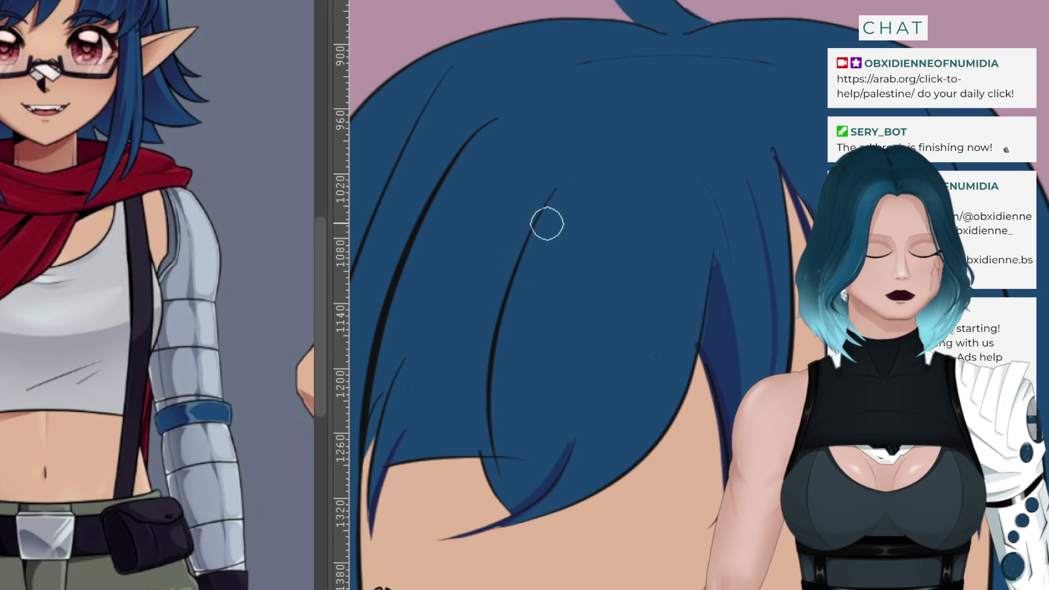
{"action": "left_click_drag", "start_coordinate": [552, 204], "coordinate": [524, 478]}
{"action": "key", "text": "ctrl+z"}
{"action": "left_click_drag", "start_coordinate": [552, 197], "coordinate": [520, 473]}
{"action": "left_click_drag", "start_coordinate": [499, 436], "coordinate": [487, 475]}
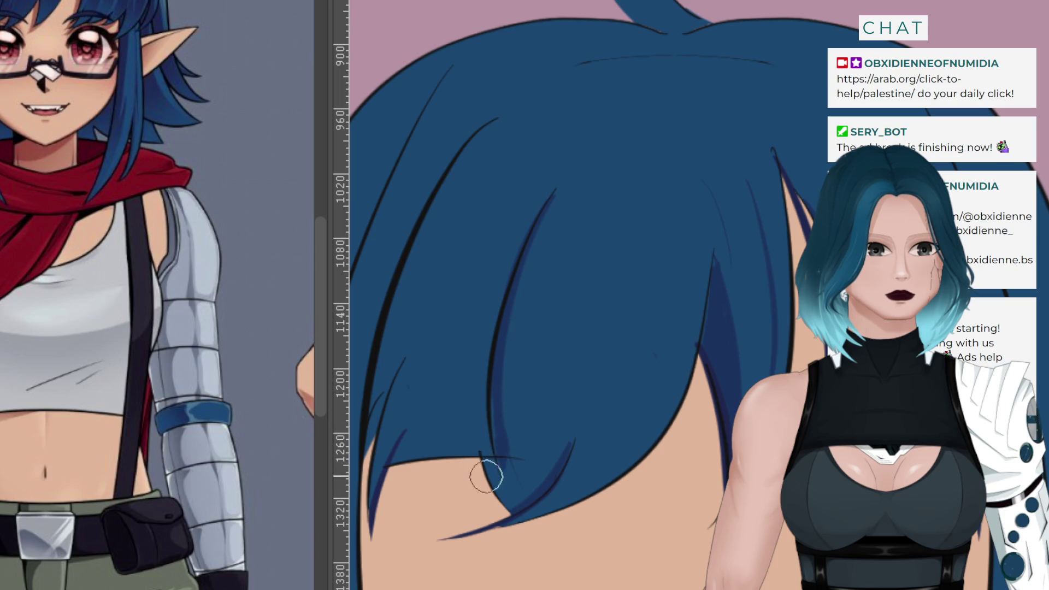
{"action": "left_click_drag", "start_coordinate": [497, 437], "coordinate": [514, 514]}
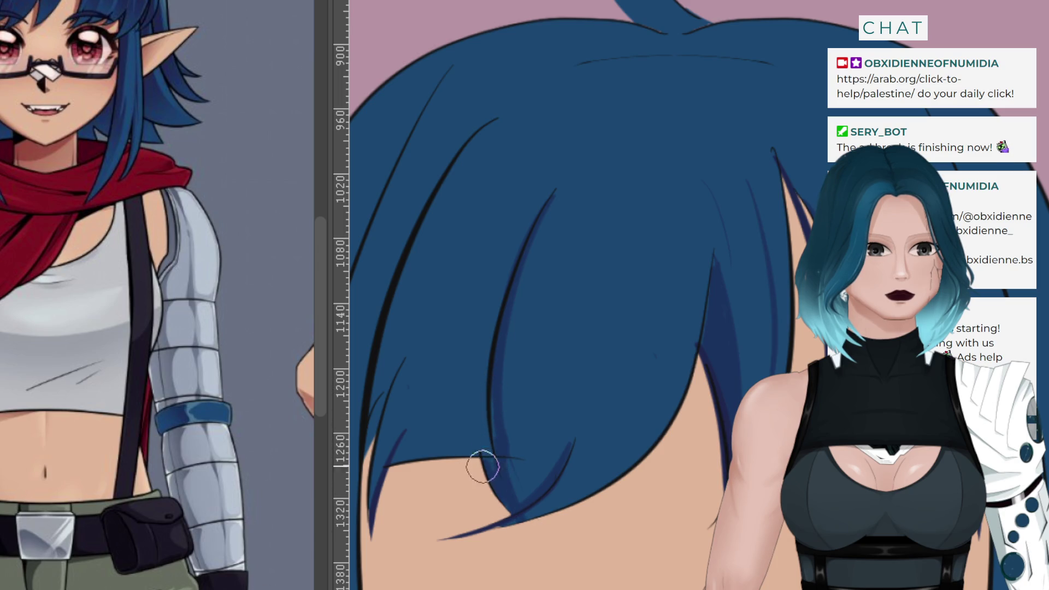
{"action": "key", "text": "ctrl+z"}
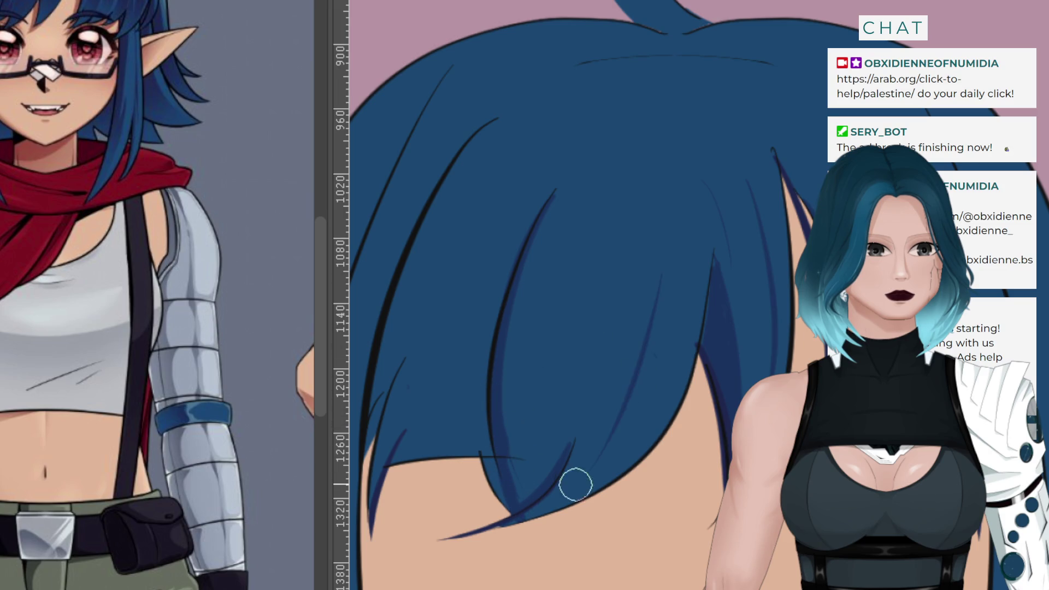
Add a diagonal strand and a thin curved strand across the hair
{"action": "left_click_drag", "start_coordinate": [693, 273], "coordinate": [615, 443]}
{"action": "key", "text": "ctrl+z"}
{"action": "left_click_drag", "start_coordinate": [684, 249], "coordinate": [604, 440]}
{"action": "left_click_drag", "start_coordinate": [592, 214], "coordinate": [544, 322]}
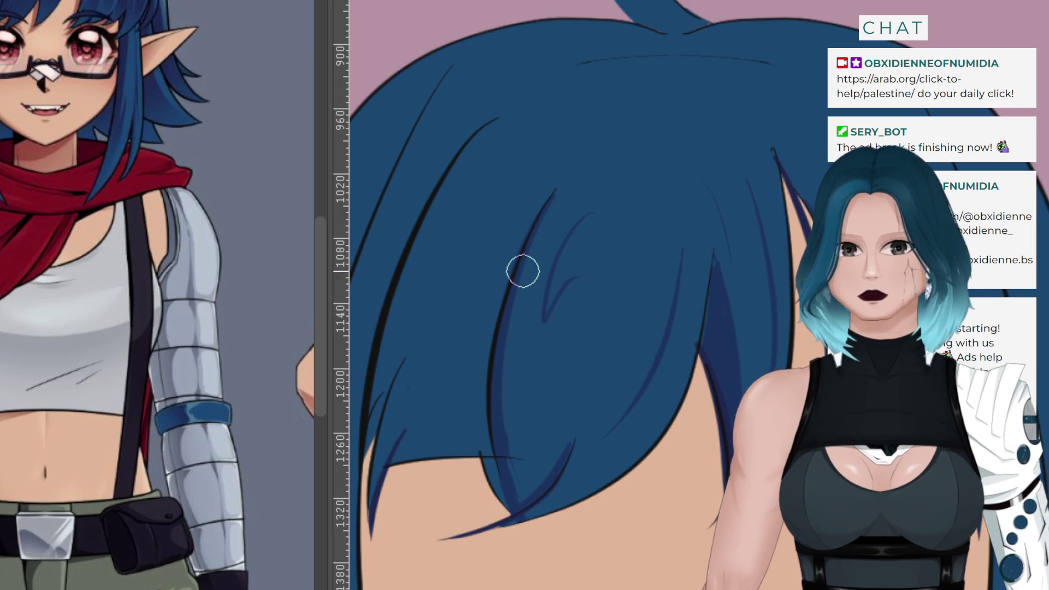
{"action": "scroll", "coordinate": [522, 272], "scroll_direction": "down", "scroll_amount": 3}
{"action": "scroll", "coordinate": [518, 297], "scroll_direction": "up", "scroll_amount": 2}
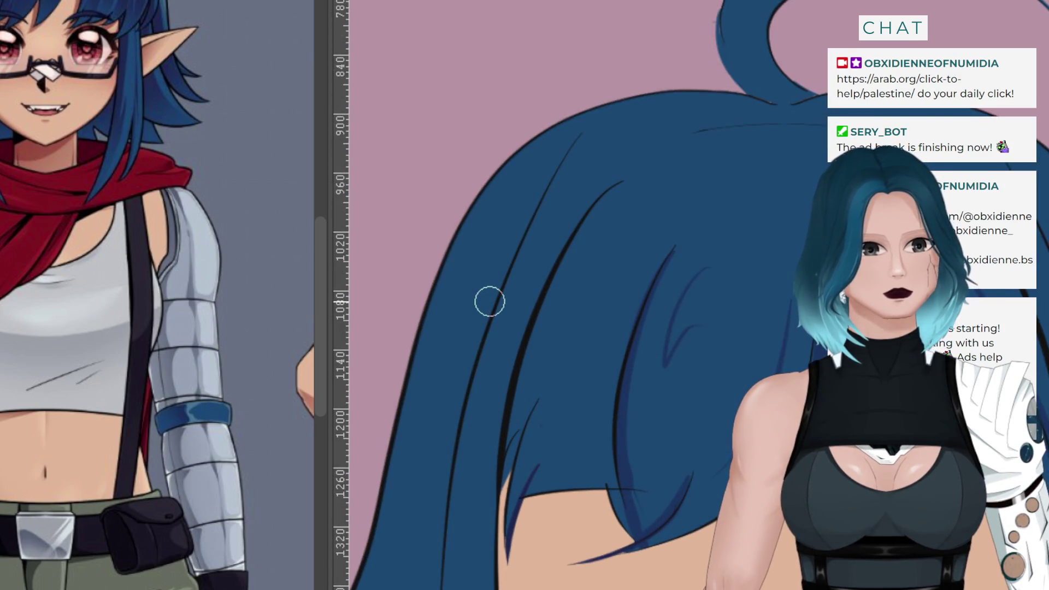
Add a small shading mark and a thin dark-blue strand near the hair tip
{"action": "left_click_drag", "start_coordinate": [791, 118], "coordinate": [790, 121]}
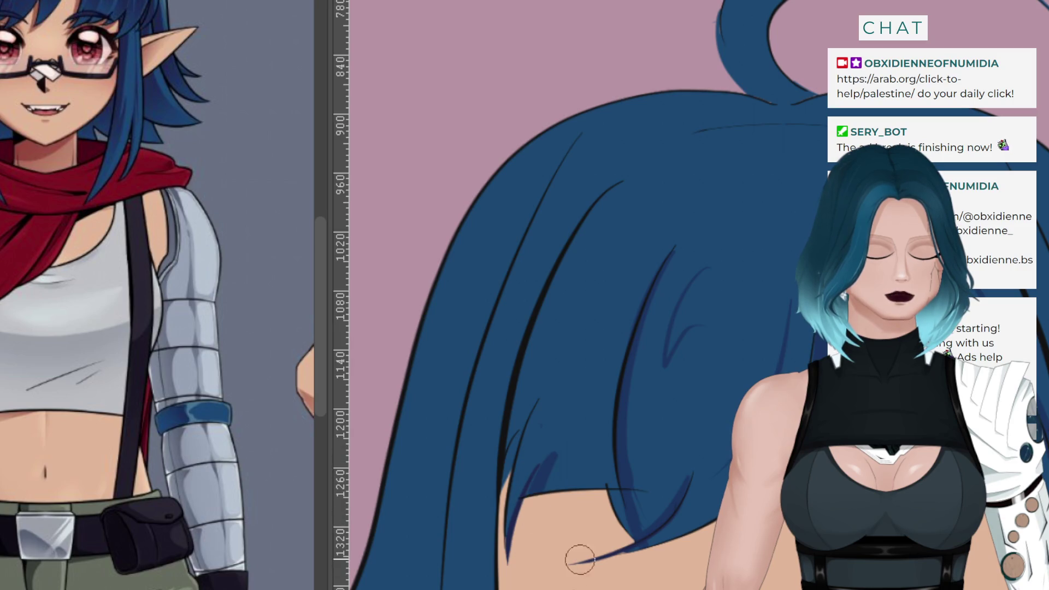
{"action": "left_click_drag", "start_coordinate": [555, 450], "coordinate": [517, 498]}
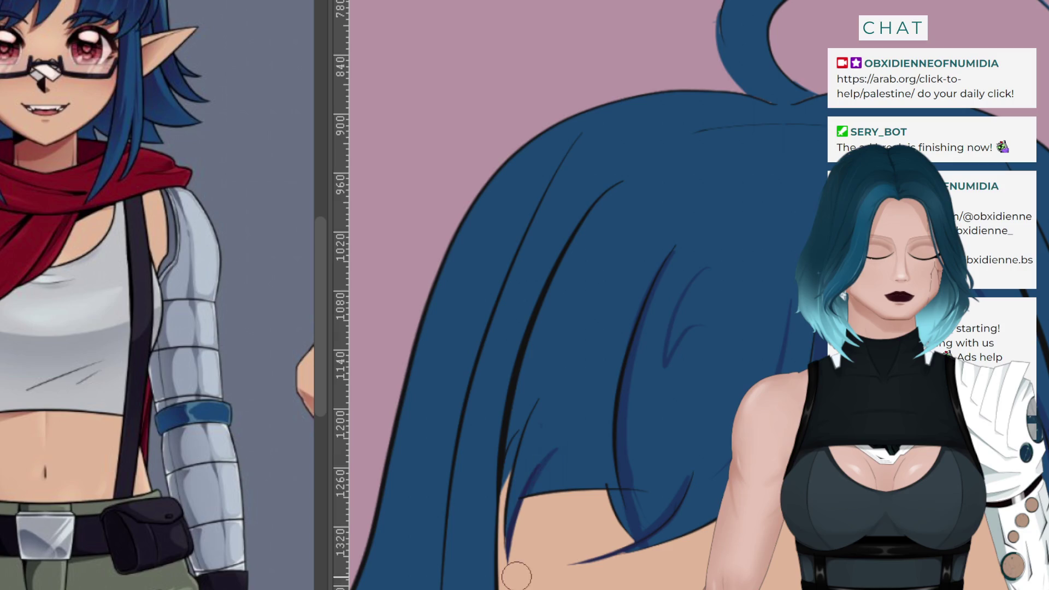
{"action": "left_click_drag", "start_coordinate": [598, 362], "coordinate": [587, 486]}
{"action": "key", "text": "ctrl+z"}
{"action": "left_click_drag", "start_coordinate": [614, 290], "coordinate": [600, 425]}
{"action": "key", "text": "ctrl+z"}
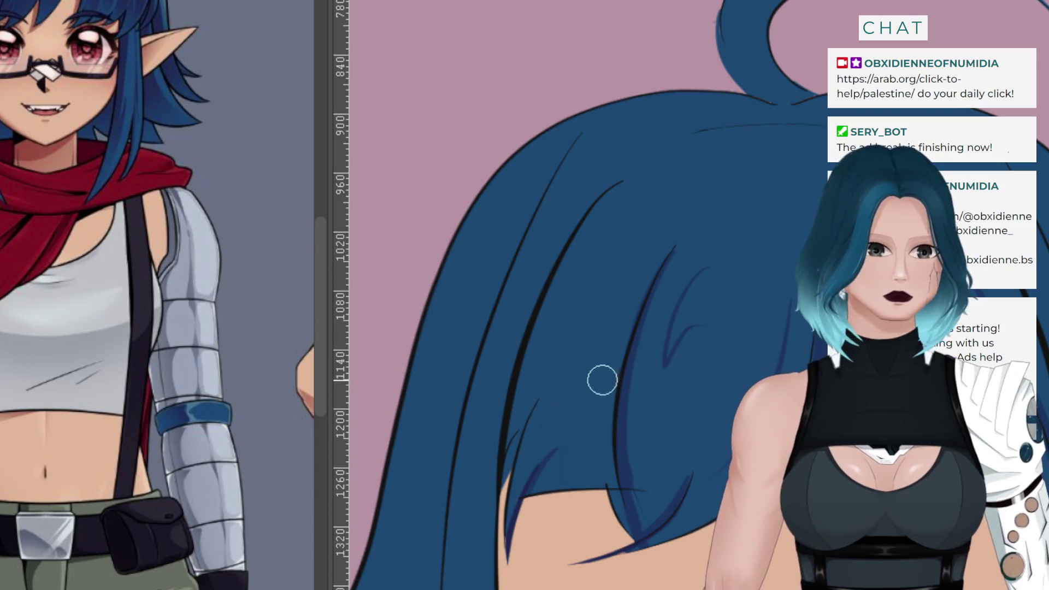
Paint a slim dark-blue shading stroke along the black hair line, redrawing it several times
{"action": "left_click_drag", "start_coordinate": [607, 187], "coordinate": [519, 492]}
{"action": "key", "text": "ctrl+z"}
{"action": "left_click_drag", "start_coordinate": [614, 183], "coordinate": [513, 454]}
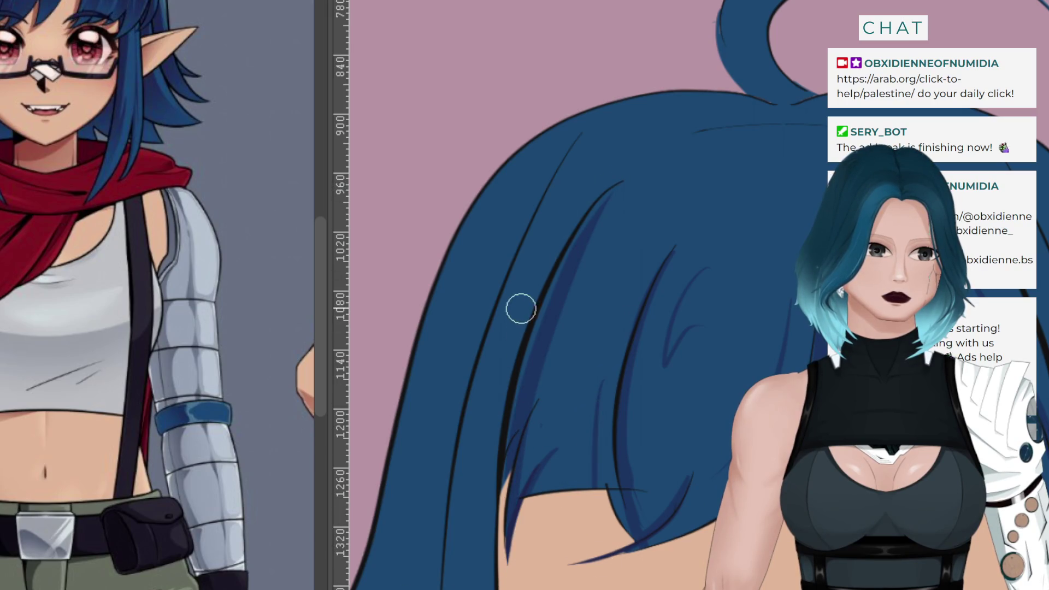
{"action": "key", "text": "ctrl+z"}
{"action": "left_click_drag", "start_coordinate": [609, 183], "coordinate": [506, 533]}
{"action": "key", "text": "ctrl+z"}
{"action": "left_click_drag", "start_coordinate": [604, 197], "coordinate": [513, 445]}
{"action": "left_click_drag", "start_coordinate": [522, 318], "coordinate": [510, 469]}
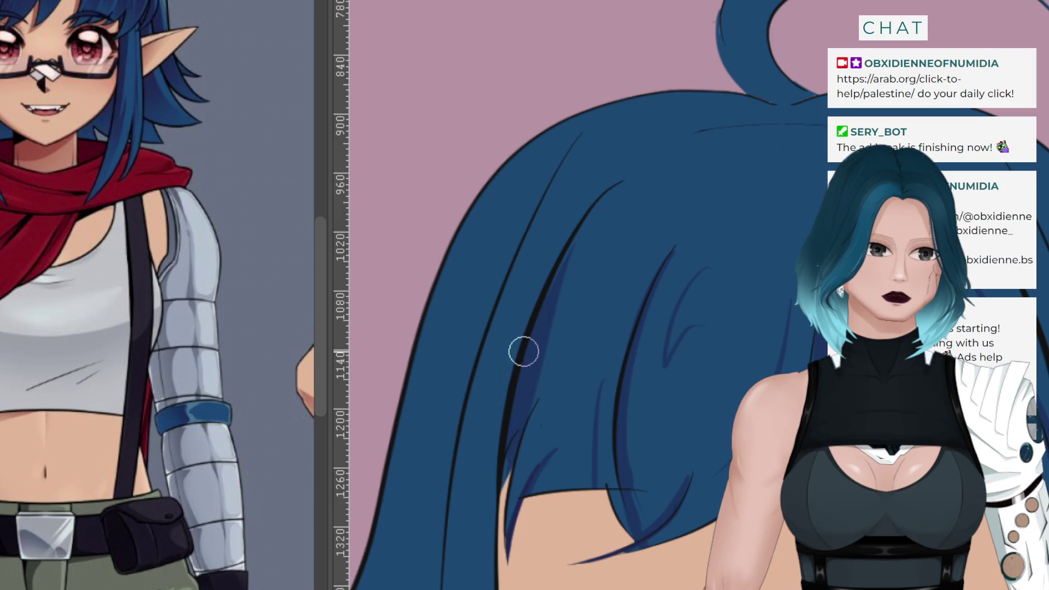
With the canvas rotated, add several thin dark-blue shading strokes below the black hair line
{"action": "mouse_move", "coordinate": [546, 246]}
{"action": "left_mouse_down"}
{"action": "mouse_move", "coordinate": [601, 300]}
{"action": "mouse_move", "coordinate": [628, 355]}
{"action": "left_mouse_up"}
{"action": "left_click_drag", "start_coordinate": [805, 233], "coordinate": [488, 200]}
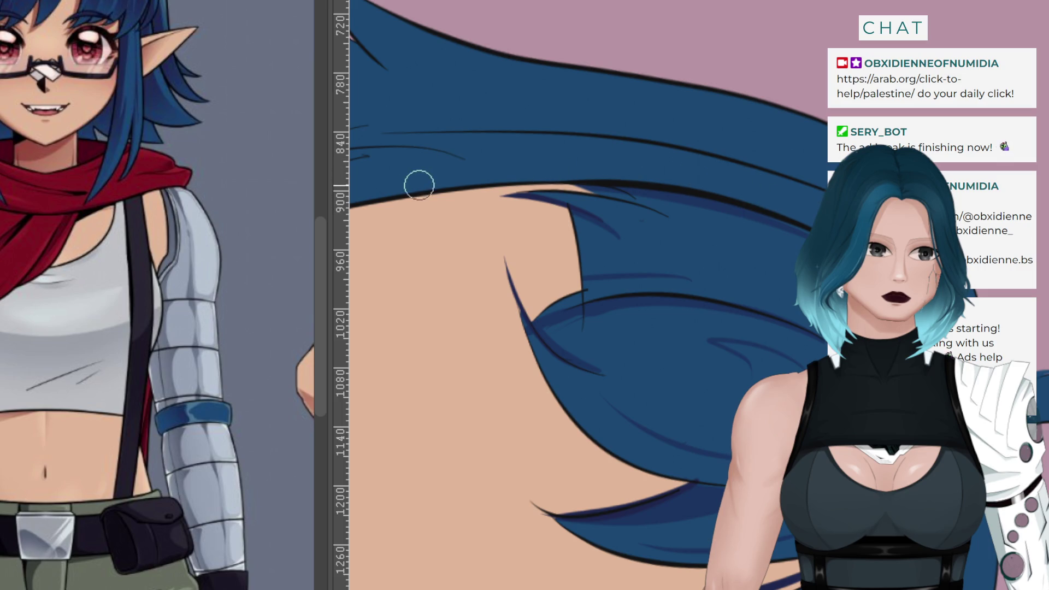
{"action": "left_click_drag", "start_coordinate": [787, 267], "coordinate": [730, 252]}
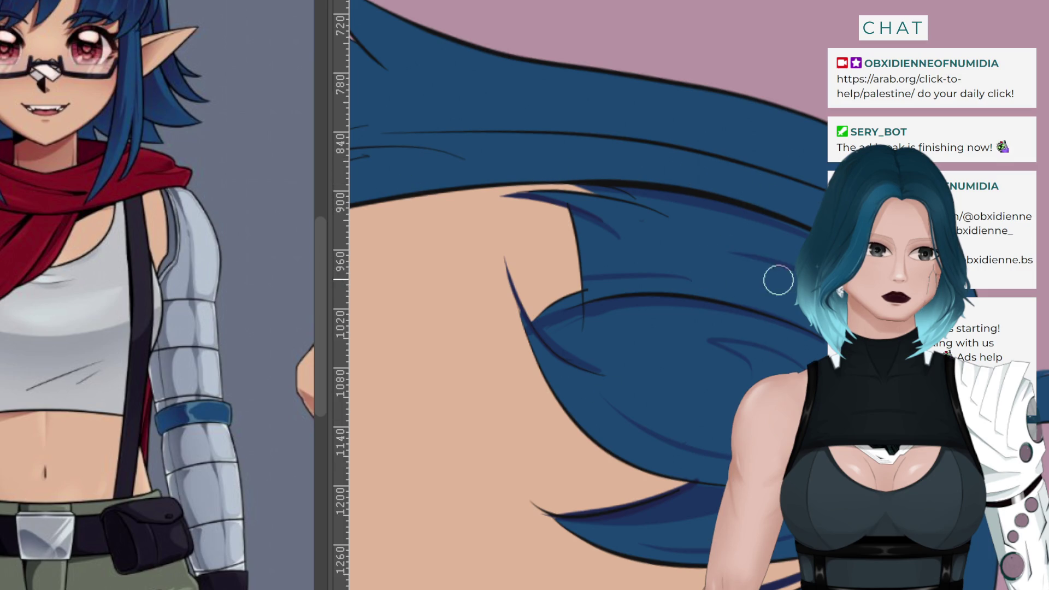
{"action": "left_click_drag", "start_coordinate": [798, 256], "coordinate": [698, 238]}
{"action": "left_click_drag", "start_coordinate": [770, 264], "coordinate": [697, 244]}
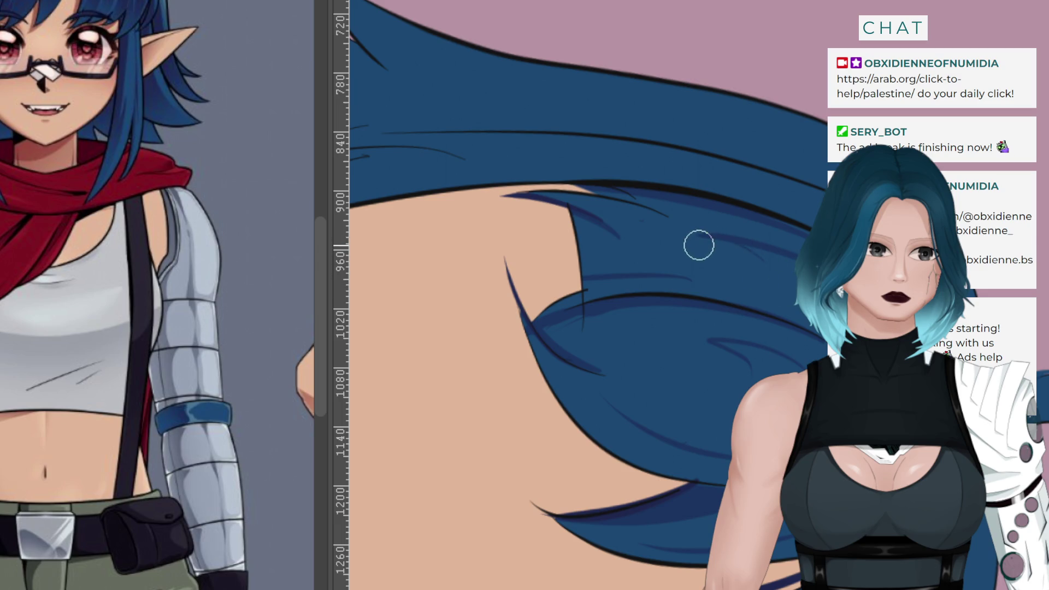
{"action": "key", "text": "-"}
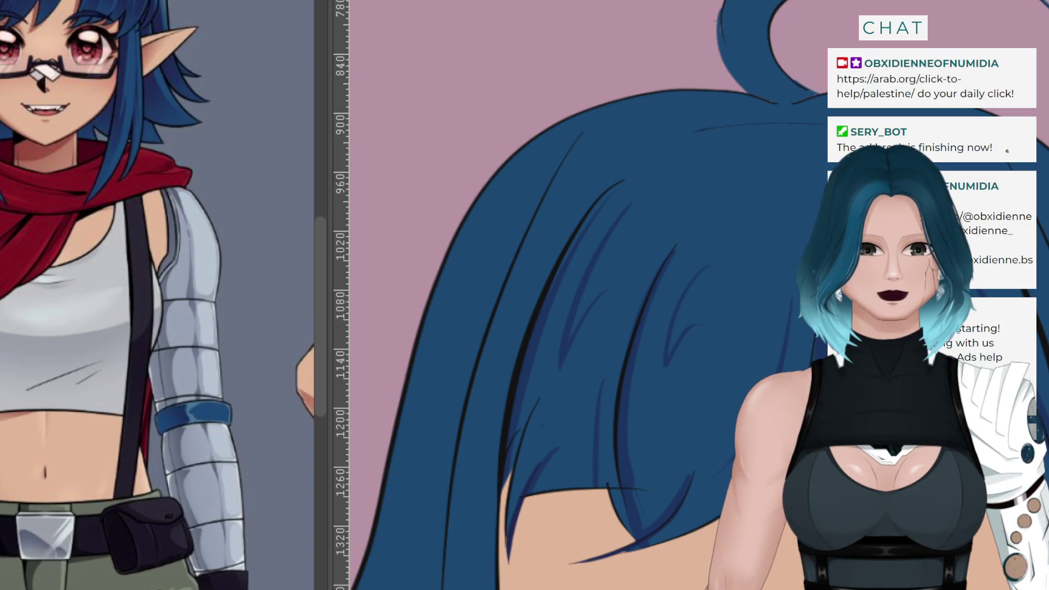
{"action": "scroll", "coordinate": [638, 280], "scroll_direction": "down", "scroll_amount": 3}
{"action": "scroll", "coordinate": [638, 280], "scroll_direction": "up", "scroll_amount": 2}
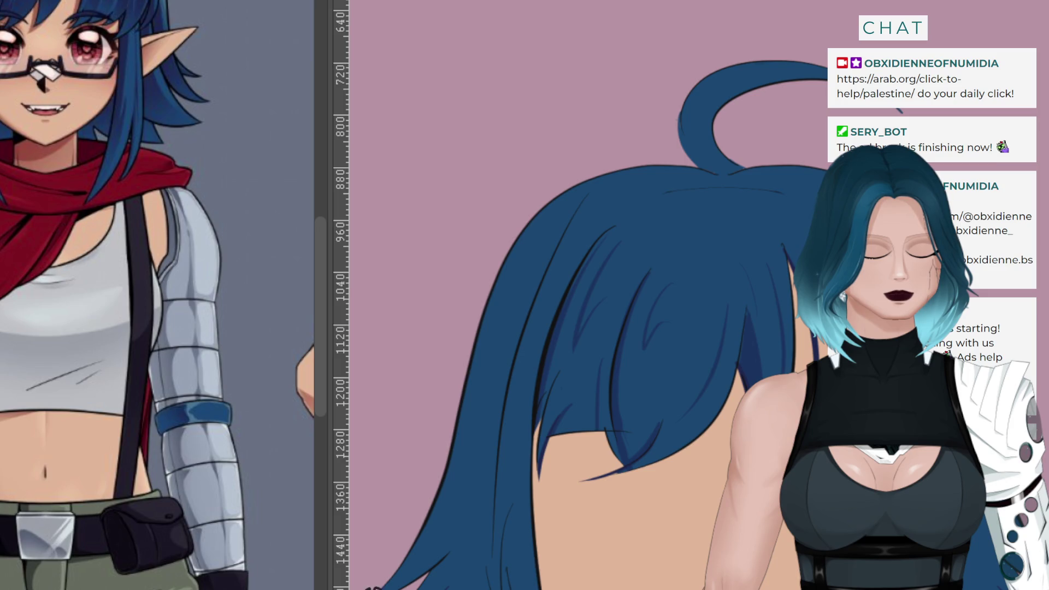
{"action": "scroll", "coordinate": [637, 280], "scroll_direction": "down", "scroll_amount": 1}
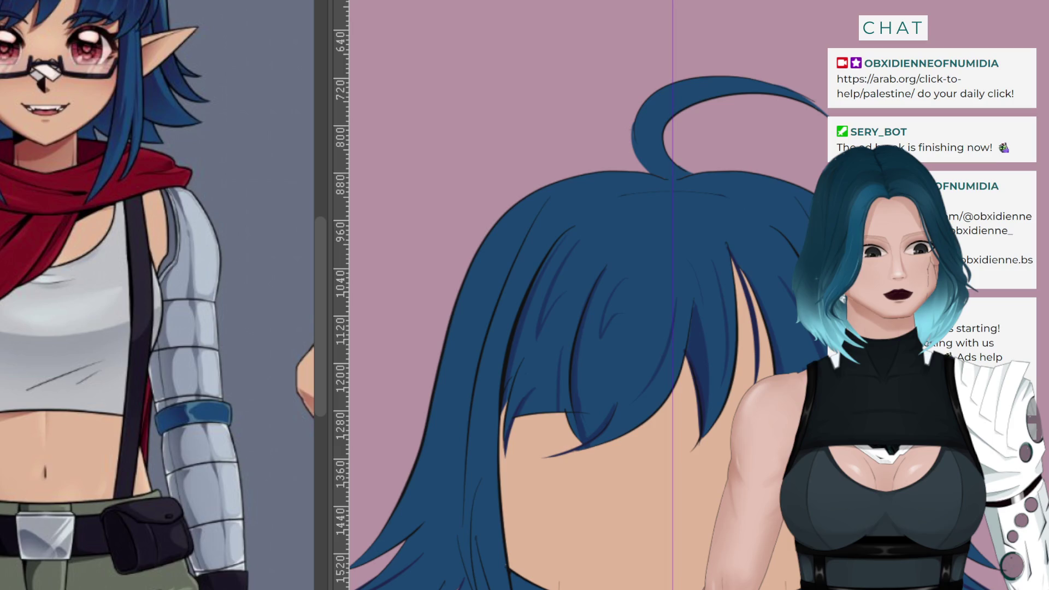
Toggle the guides off and on, then paint a dark-blue shading stroke in the lower-left hair
{"action": "key", "text": "ctrl+semicolon"}
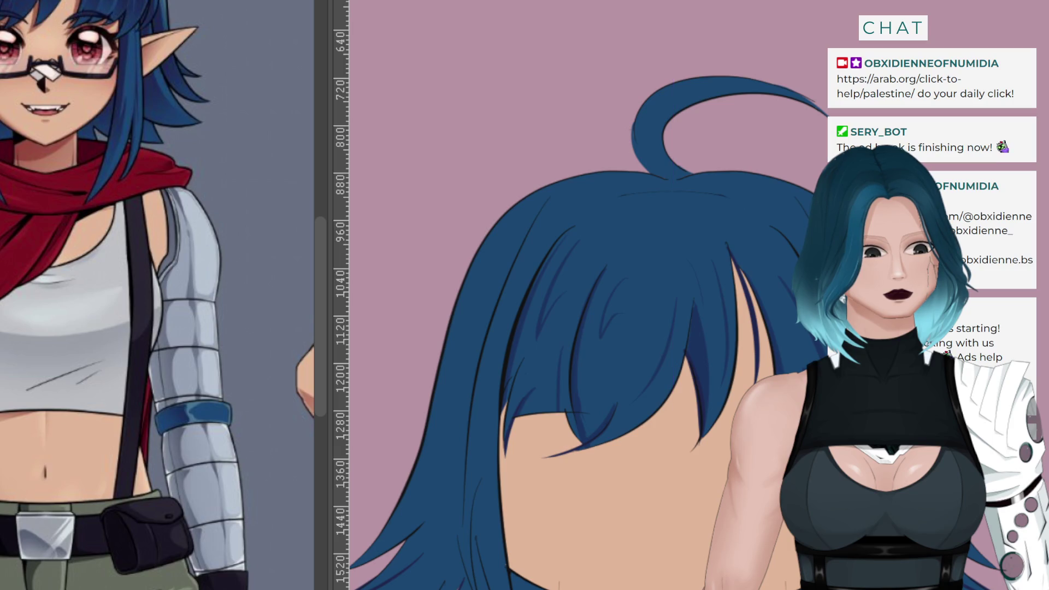
{"action": "key", "text": "ctrl+semicolon"}
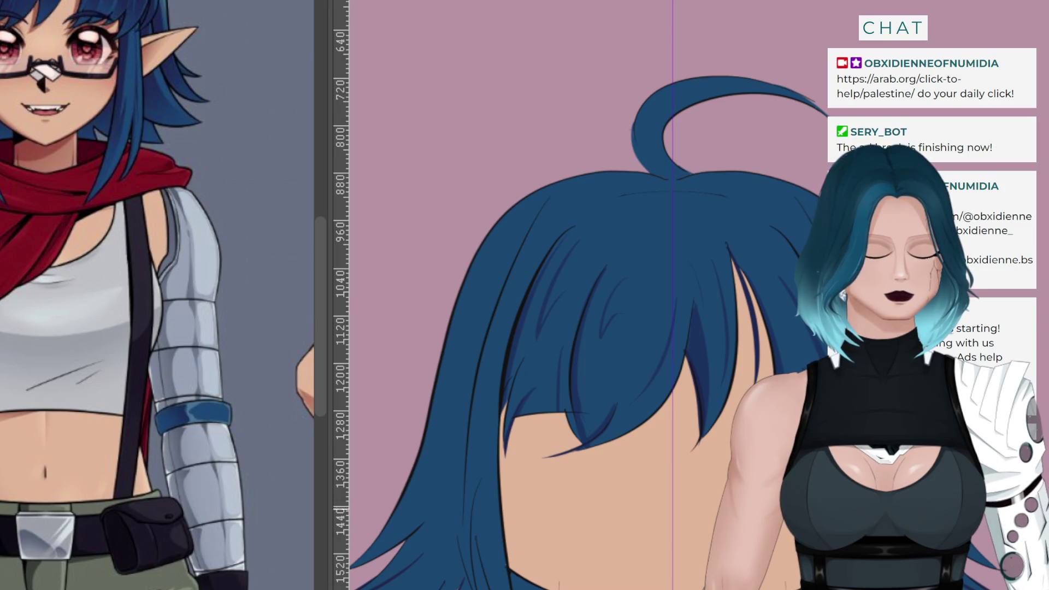
{"action": "left_click_drag", "start_coordinate": [435, 500], "coordinate": [358, 563]}
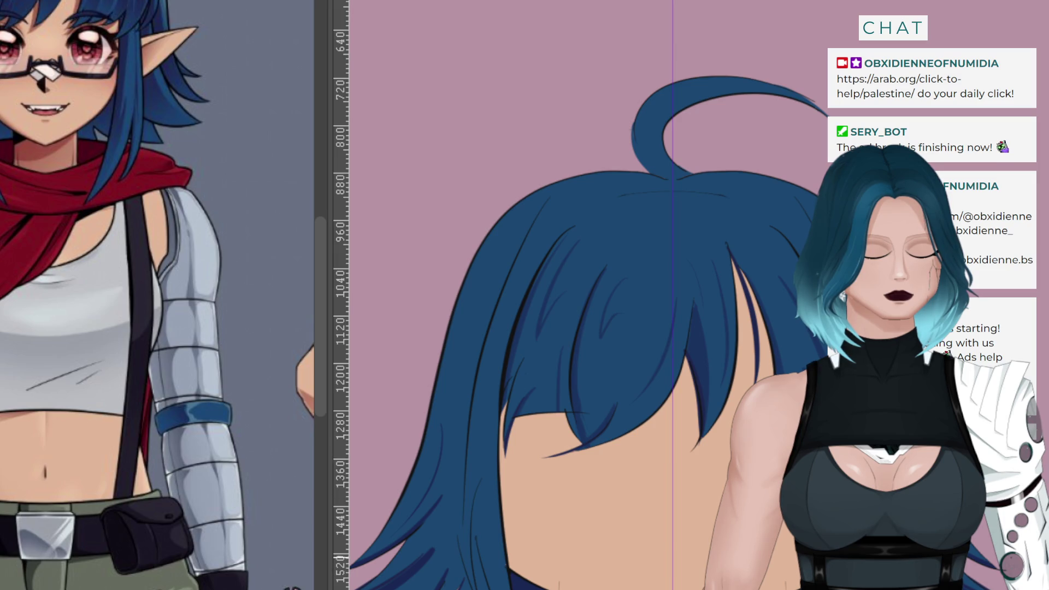
{"action": "scroll", "coordinate": [584, 295], "scroll_direction": "up", "scroll_amount": 3}
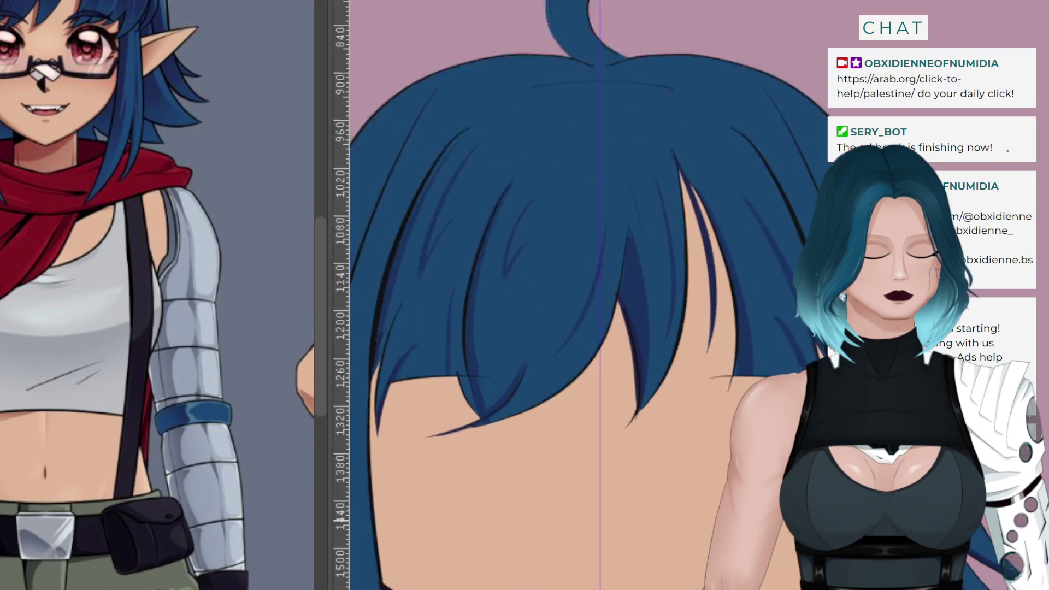
Draw a main dark-blue strand down the long lock, widening its lower part
{"action": "scroll", "coordinate": [584, 295], "scroll_direction": "down", "scroll_amount": 5}
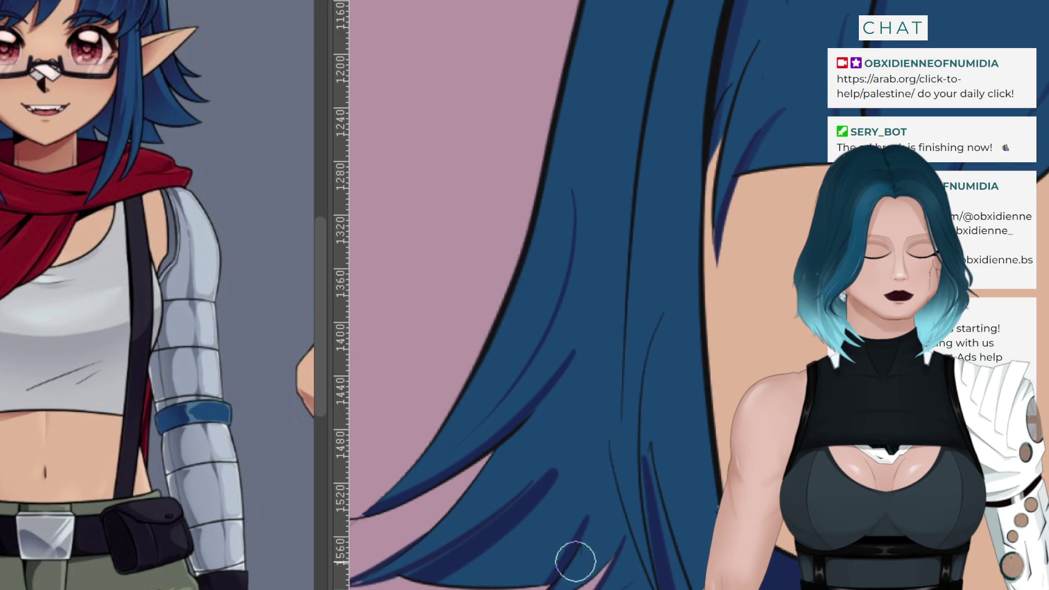
{"action": "scroll", "coordinate": [576, 561], "scroll_direction": "up", "scroll_amount": 2}
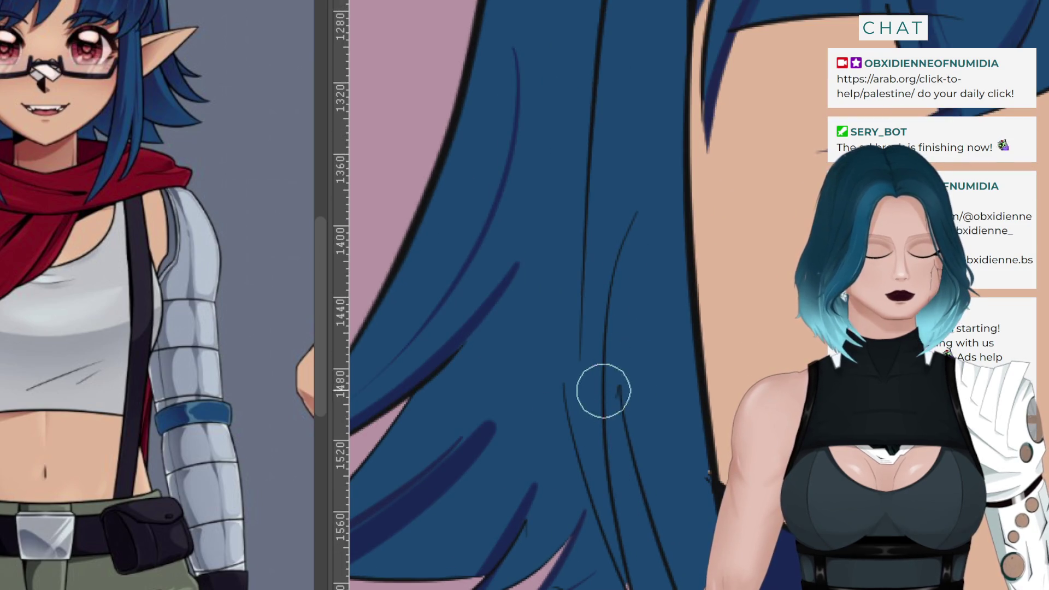
{"action": "mouse_move", "coordinate": [633, 219]}
{"action": "left_mouse_down"}
{"action": "mouse_move", "coordinate": [618, 330]}
{"action": "mouse_move", "coordinate": [645, 587]}
{"action": "left_mouse_up"}
{"action": "key", "text": "ctrl+z"}
{"action": "left_click_drag", "start_coordinate": [637, 218], "coordinate": [652, 562]}
{"action": "key", "text": "ctrl+z"}
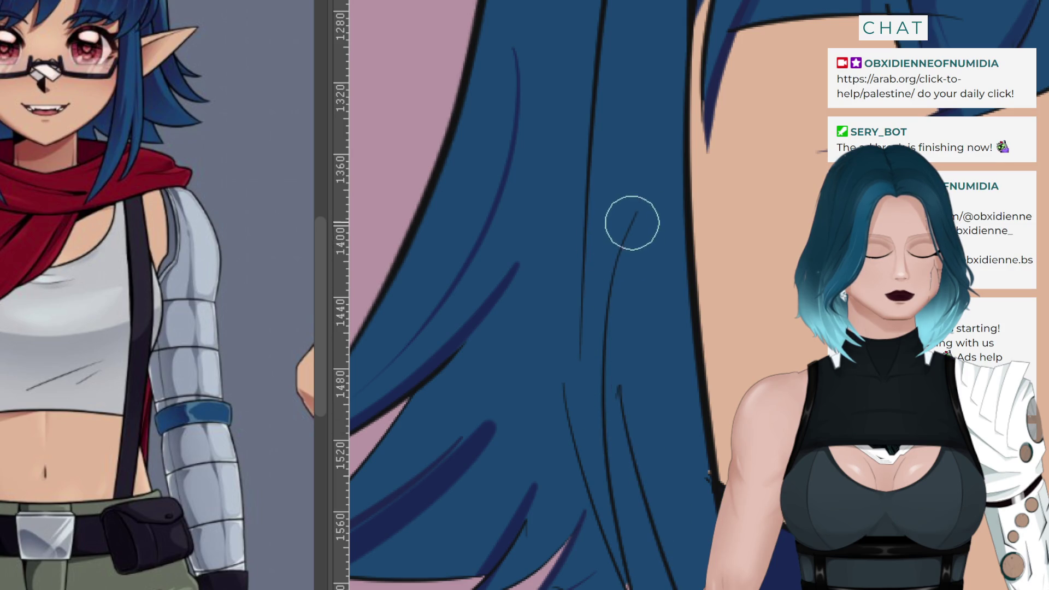
{"action": "left_click_drag", "start_coordinate": [633, 219], "coordinate": [650, 585]}
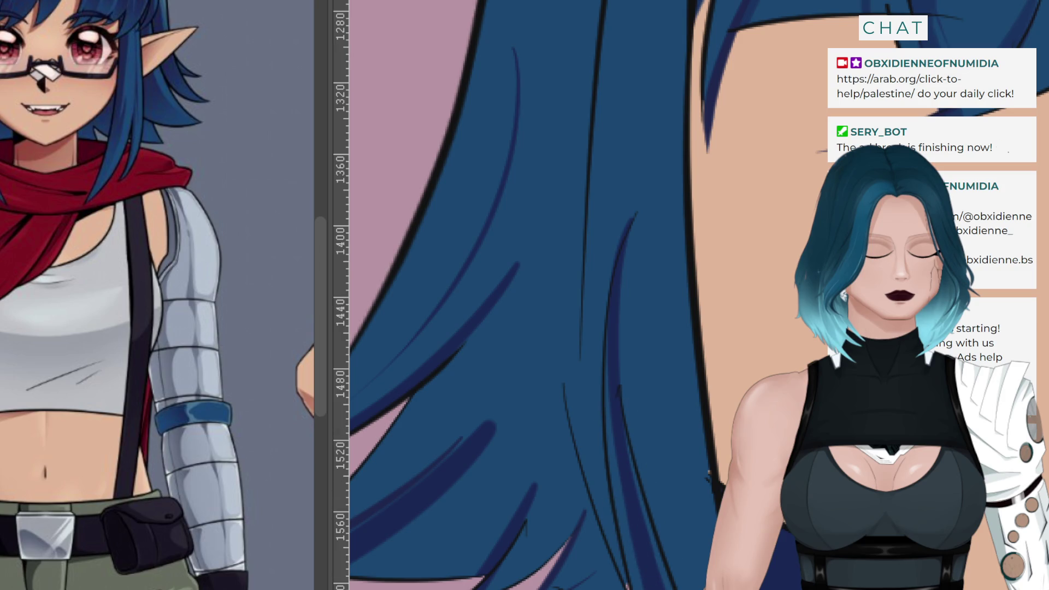
{"action": "left_click_drag", "start_coordinate": [637, 497], "coordinate": [671, 587]}
{"action": "key", "text": "ctrl+z"}
{"action": "left_click_drag", "start_coordinate": [623, 421], "coordinate": [658, 555]}
Extend the strand higher, add two thinner strands beside it, and check in a mirrored view
{"action": "left_click_drag", "start_coordinate": [609, 330], "coordinate": [634, 587]}
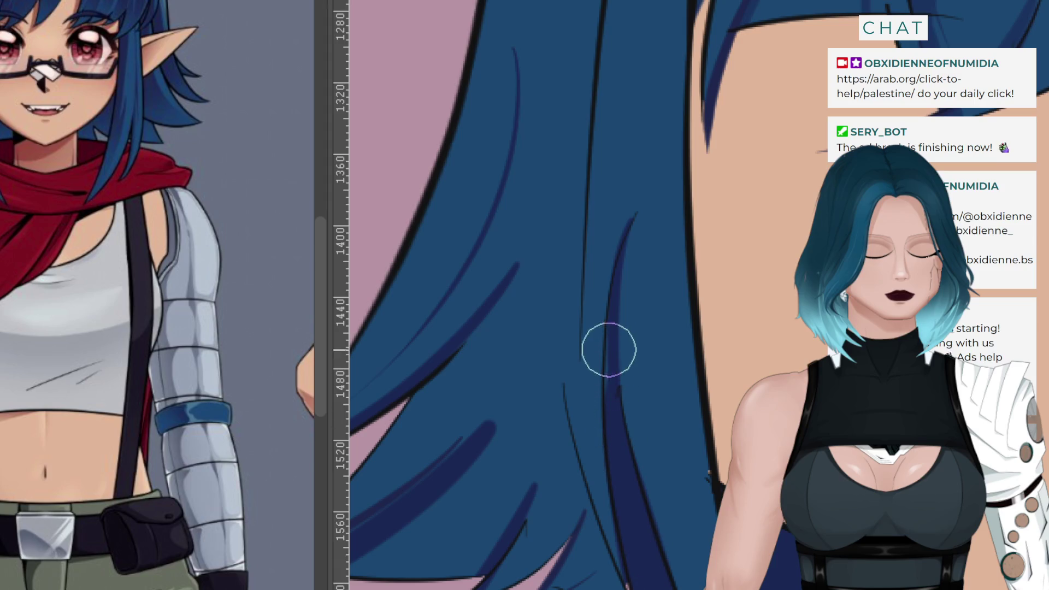
{"action": "left_click_drag", "start_coordinate": [591, 511], "coordinate": [624, 588]}
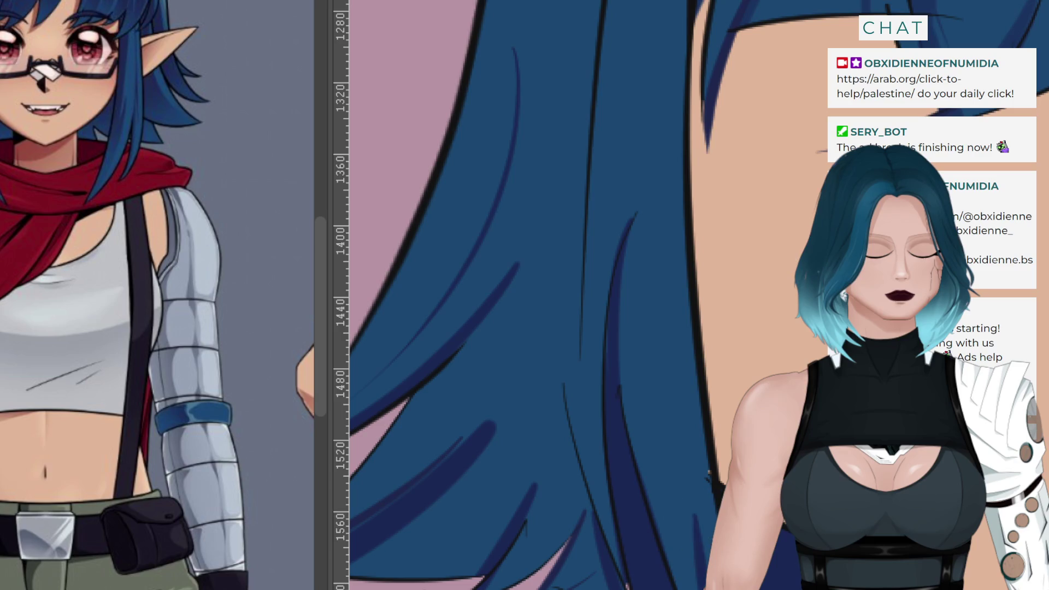
{"action": "left_click_drag", "start_coordinate": [683, 491], "coordinate": [694, 589]}
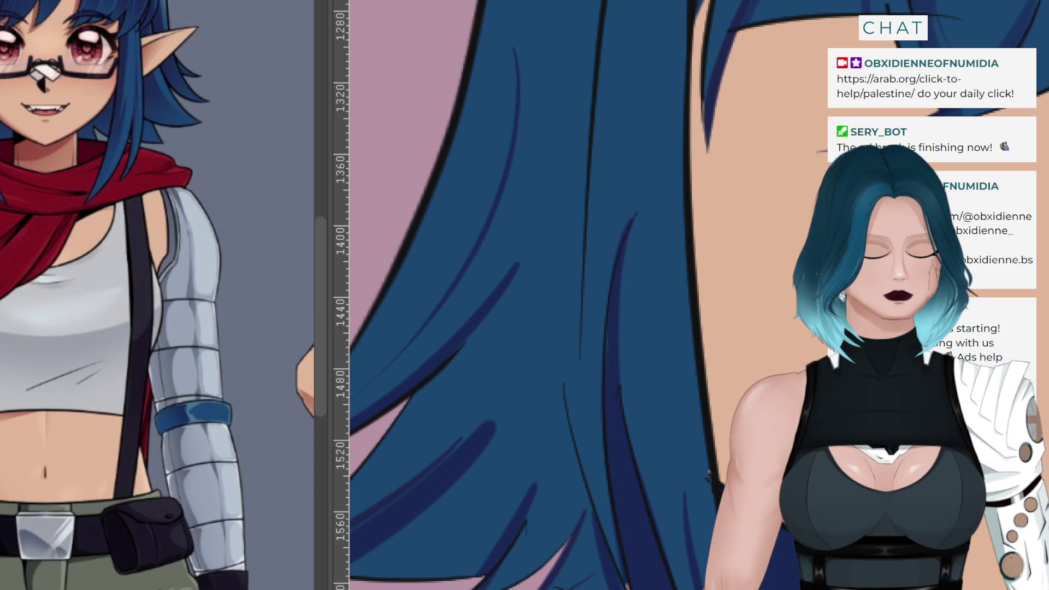
{"action": "key", "text": "ctrl+z"}
{"action": "key", "text": "ctrl+shift+z"}
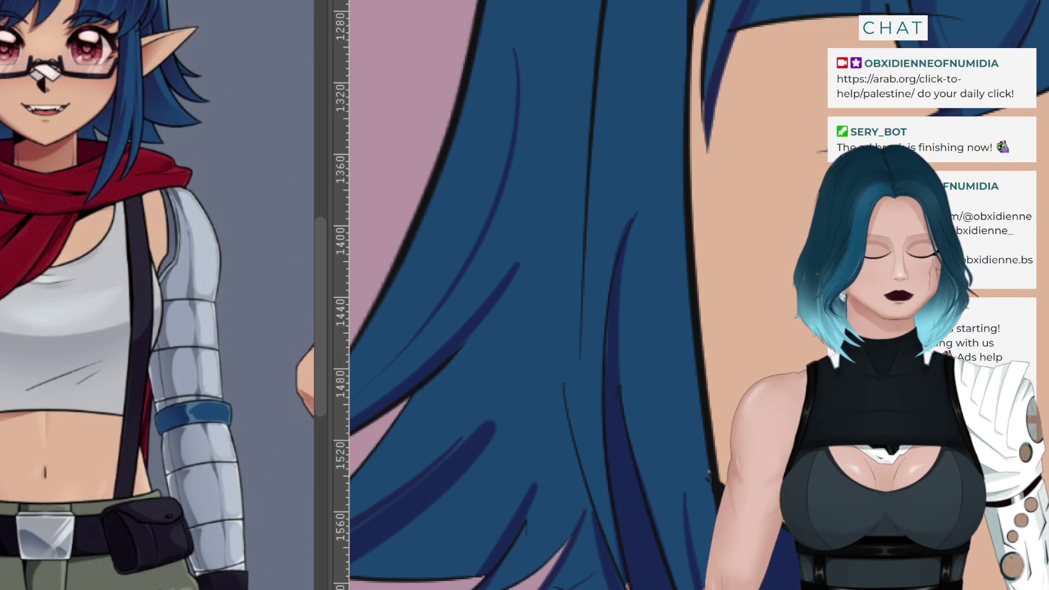
{"action": "key", "text": "m"}
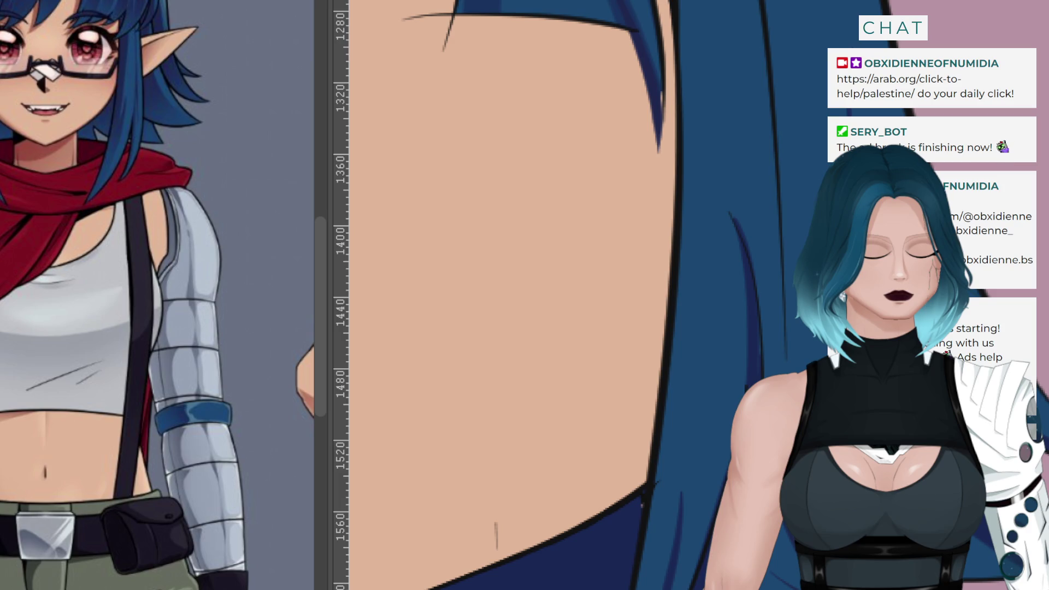
Unflip the view and brush a soft lighter-blue highlight on the crown, enlarging the brush
{"action": "key", "text": "m"}
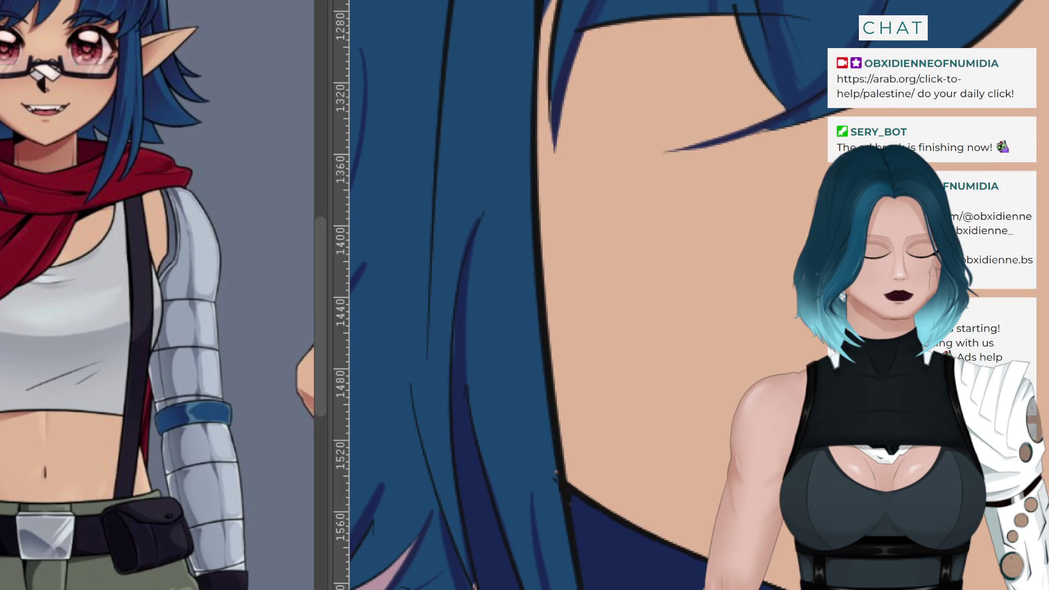
{"action": "scroll", "coordinate": [709, 449], "scroll_direction": "down", "scroll_amount": 6}
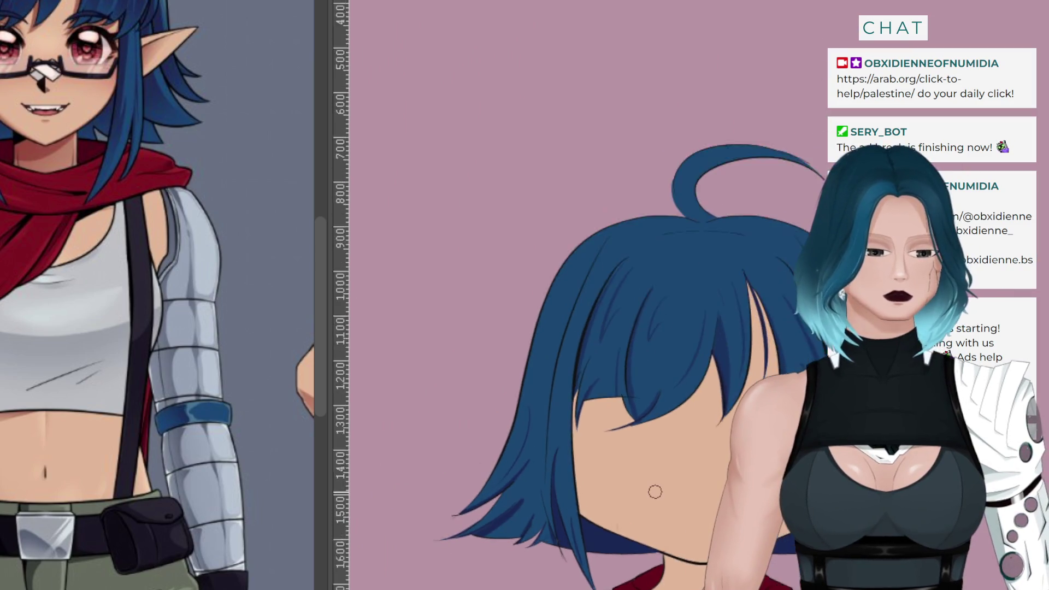
{"action": "scroll", "coordinate": [655, 491], "scroll_direction": "up", "scroll_amount": 1}
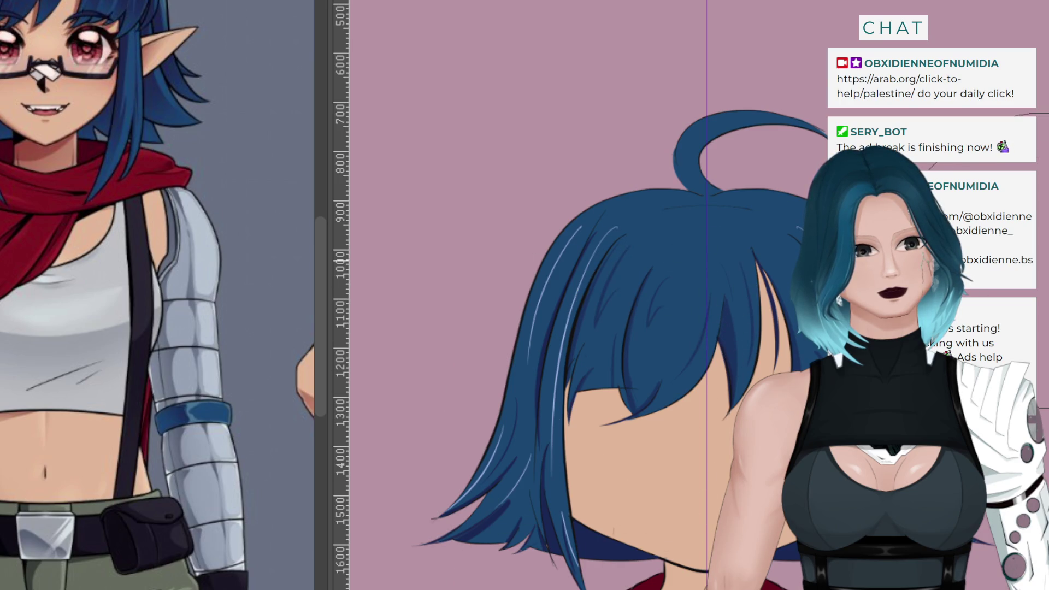
{"action": "left_click", "coordinate": [608, 222]}
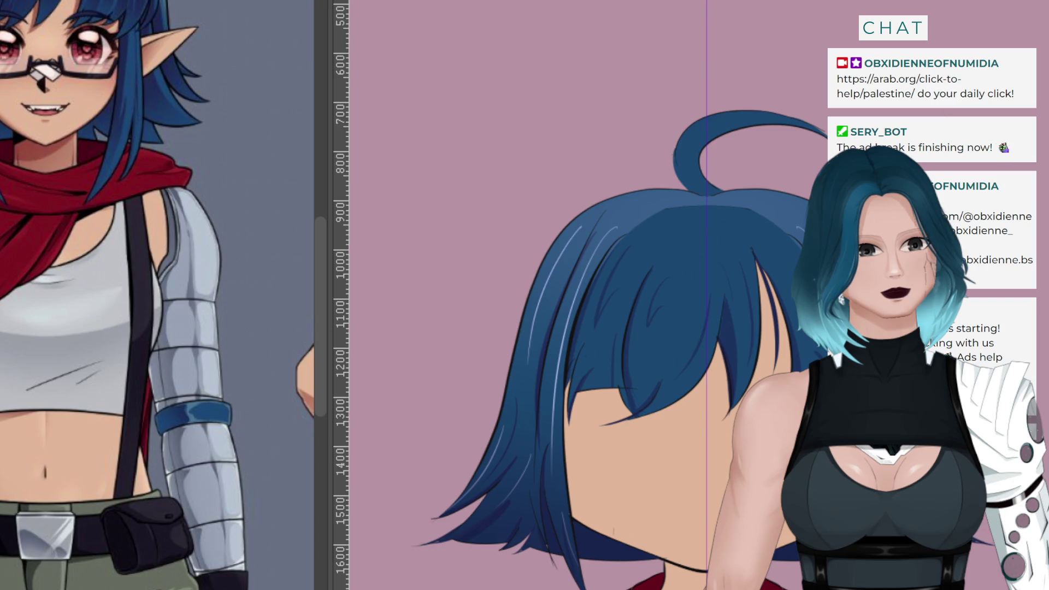
{"action": "key", "text": "bracketright"}
{"action": "key", "text": "bracketright"}
{"action": "key", "text": "bracketright"}
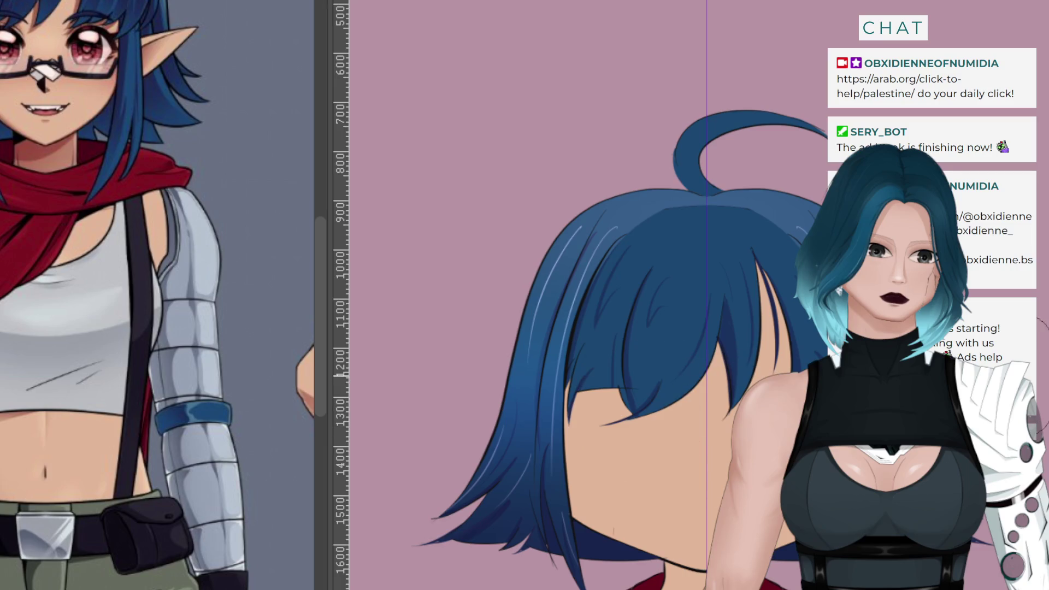
{"action": "scroll", "coordinate": [601, 295], "scroll_direction": "down", "scroll_amount": 10}
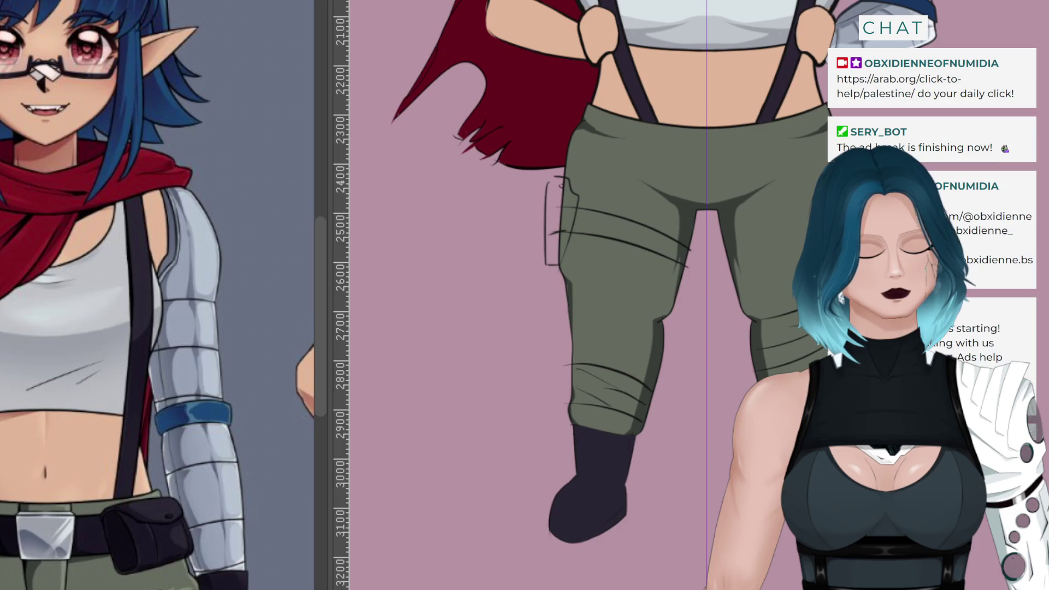
Scroll between the trousers and the head to check the hair's light-to-navy shading
{"action": "scroll", "coordinate": [600, 295], "scroll_direction": "up", "scroll_amount": 7}
{"action": "scroll", "coordinate": [601, 295], "scroll_direction": "up", "scroll_amount": 3}
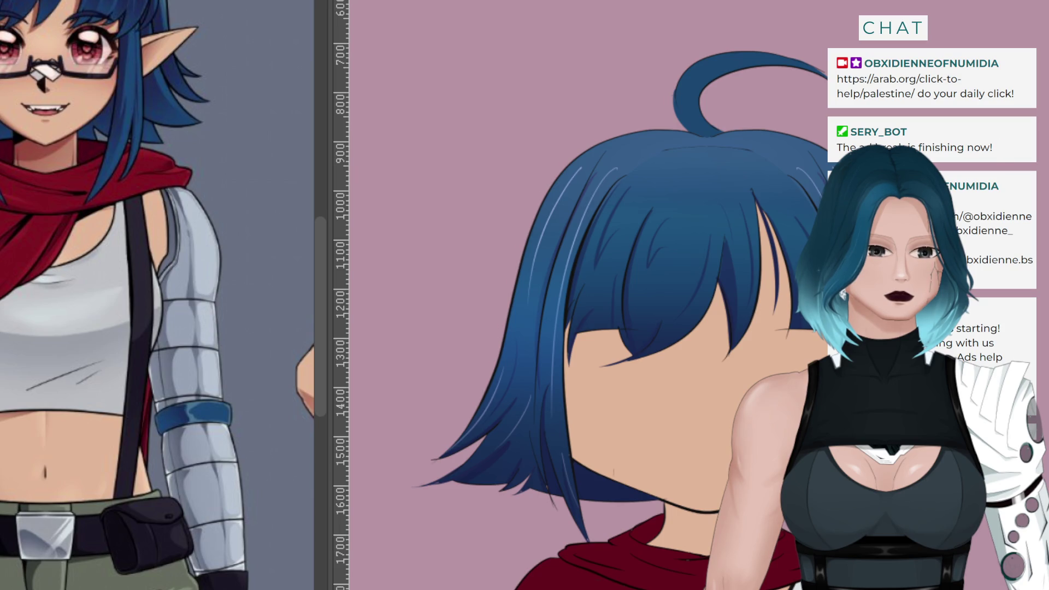
{"action": "scroll", "coordinate": [625, 203], "scroll_direction": "down", "scroll_amount": 3}
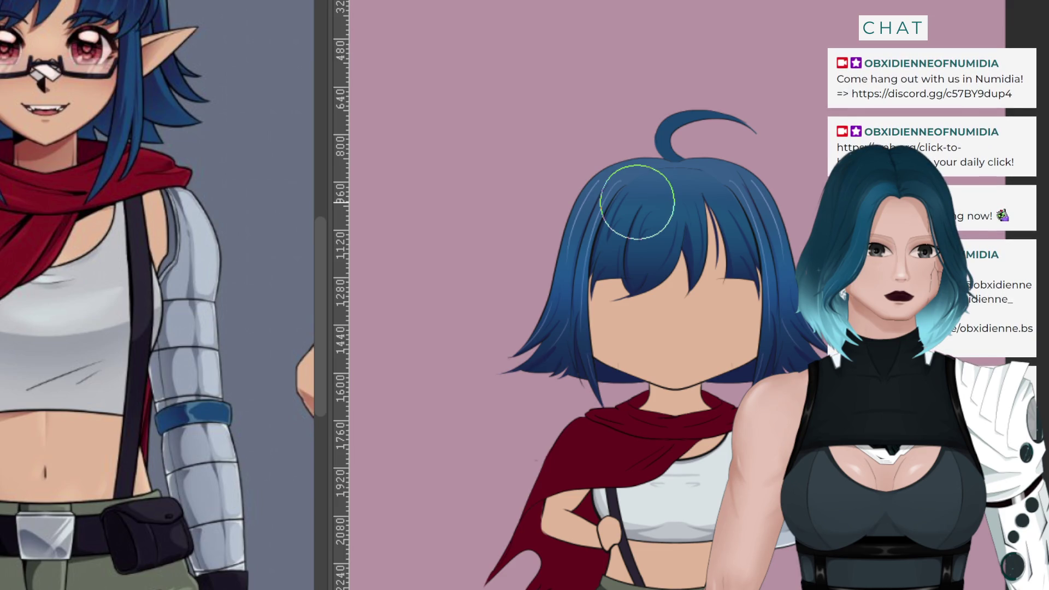
Paint a light-blue highlight band across the bangs, retrying its height and thickness
{"action": "scroll", "coordinate": [634, 199], "scroll_direction": "down", "scroll_amount": 2}
{"action": "scroll", "coordinate": [645, 133], "scroll_direction": "down", "scroll_amount": 1}
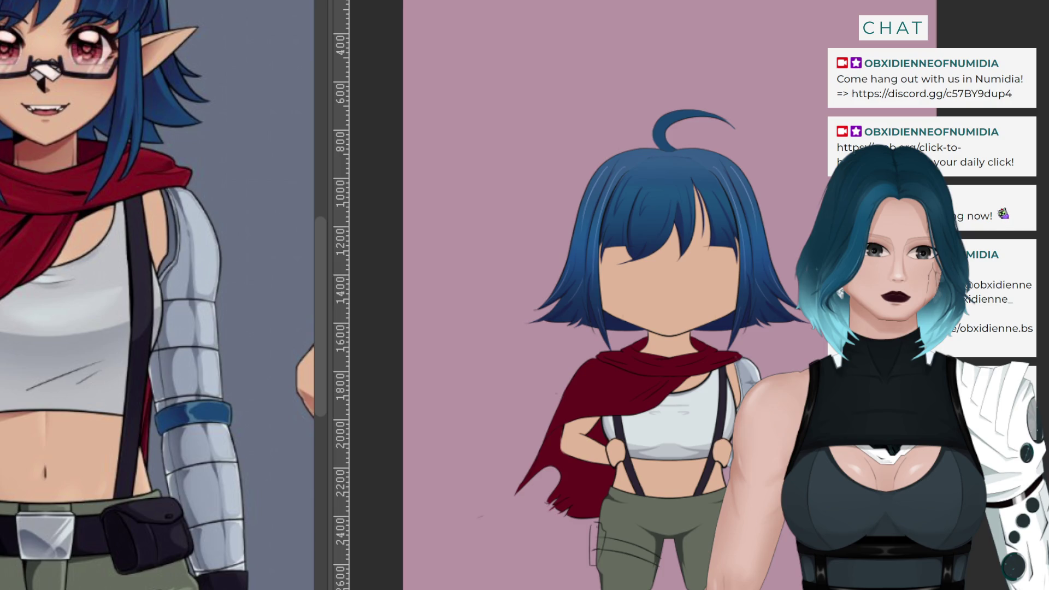
{"action": "scroll", "coordinate": [647, 324], "scroll_direction": "down", "scroll_amount": 2}
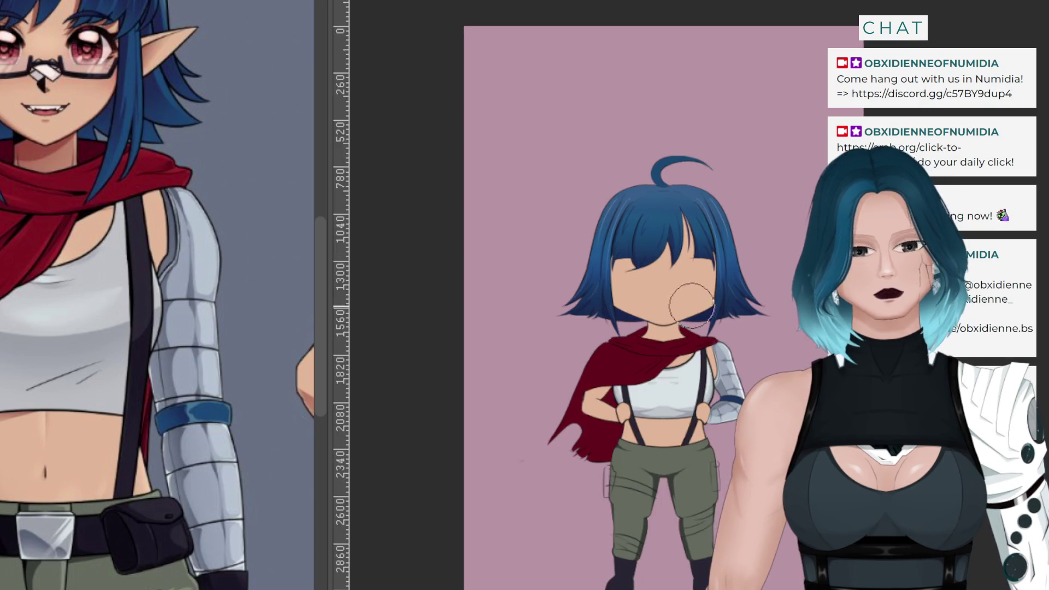
{"action": "scroll", "coordinate": [629, 129], "scroll_direction": "up", "scroll_amount": 3}
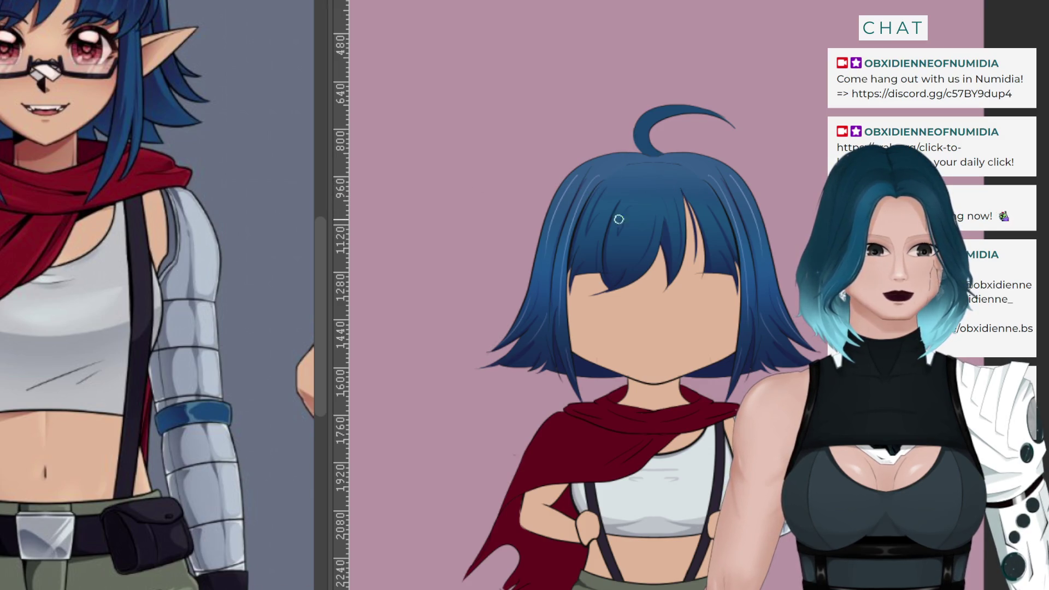
{"action": "left_click_drag", "start_coordinate": [574, 221], "coordinate": [787, 234]}
{"action": "key", "text": "ctrl+z"}
{"action": "left_click_drag", "start_coordinate": [738, 206], "coordinate": [577, 210]}
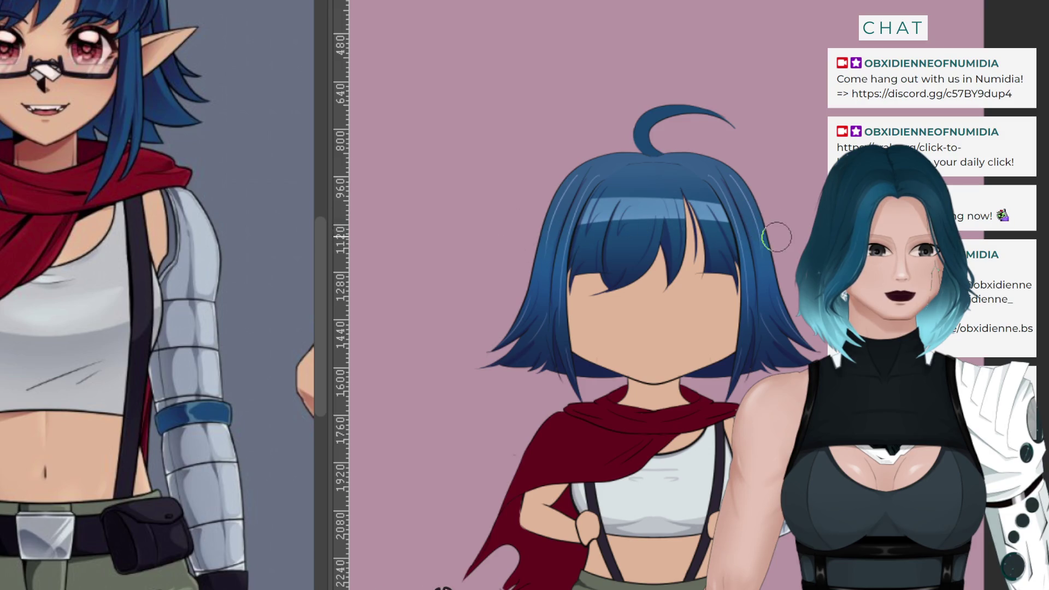
{"action": "key", "text": "ctrl+z"}
{"action": "left_click_drag", "start_coordinate": [778, 241], "coordinate": [563, 209]}
{"action": "key", "text": "ctrl+z"}
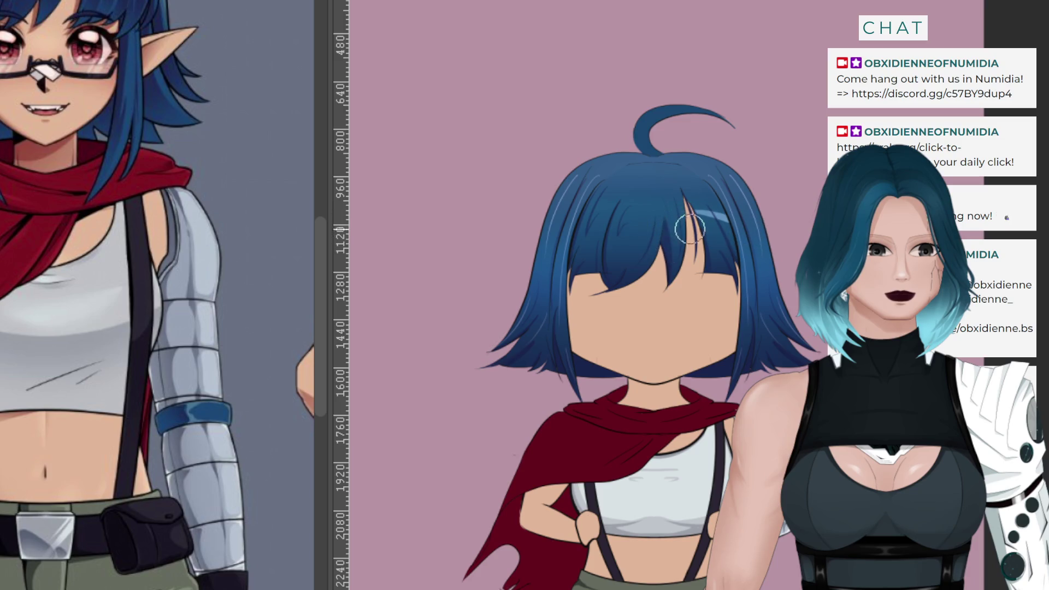
Try several shorter light-blue highlight strokes across the bangs until one fits
{"action": "left_click_drag", "start_coordinate": [727, 212], "coordinate": [579, 216]}
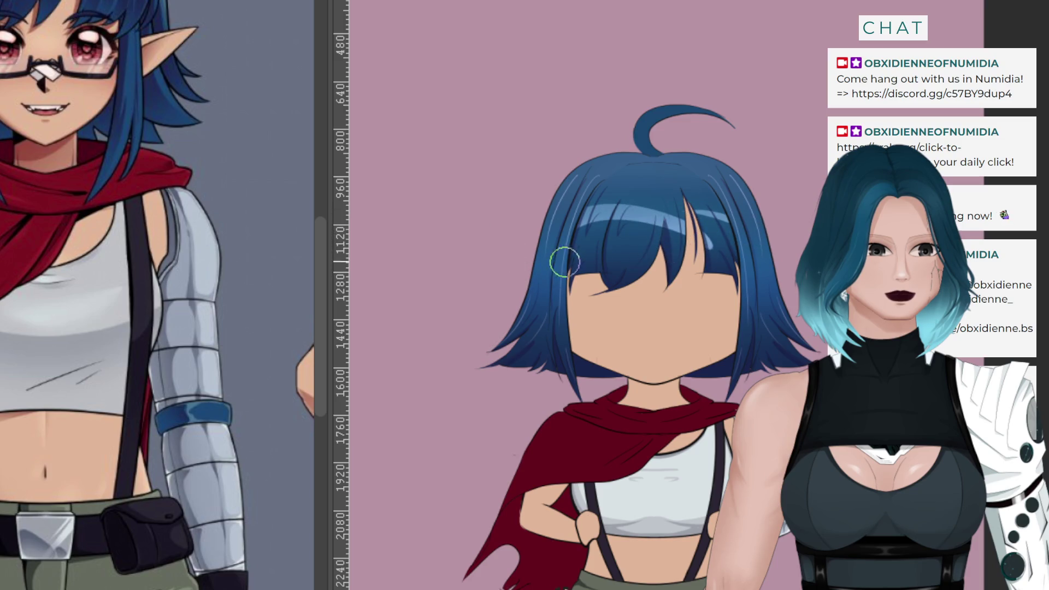
{"action": "key", "text": "ctrl+z"}
{"action": "left_click_drag", "start_coordinate": [687, 215], "coordinate": [582, 213]}
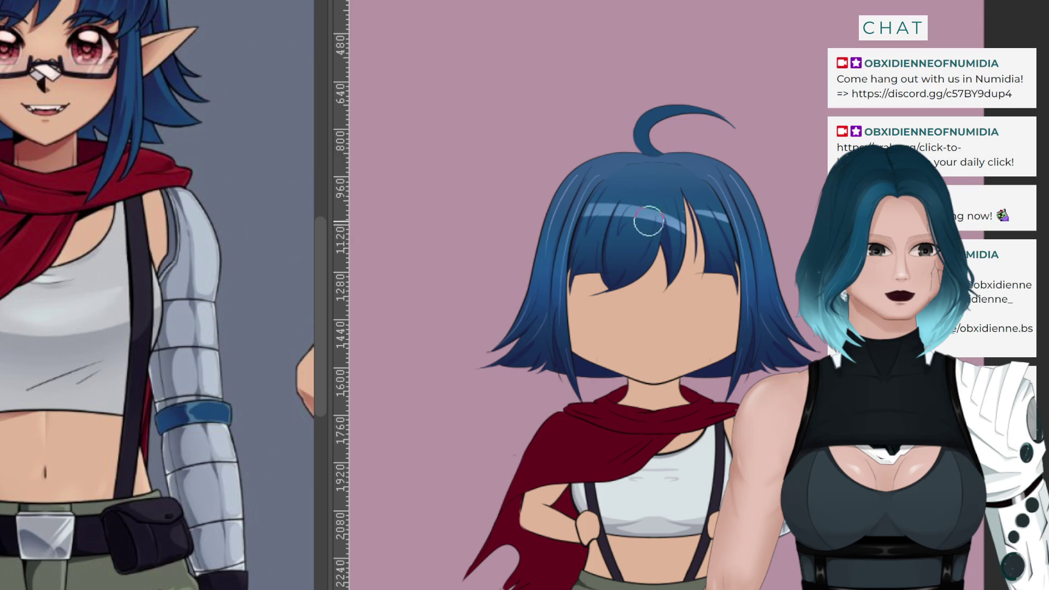
{"action": "key", "text": "ctrl+z"}
{"action": "key", "text": "ctrl+z"}
{"action": "left_click_drag", "start_coordinate": [699, 234], "coordinate": [601, 213]}
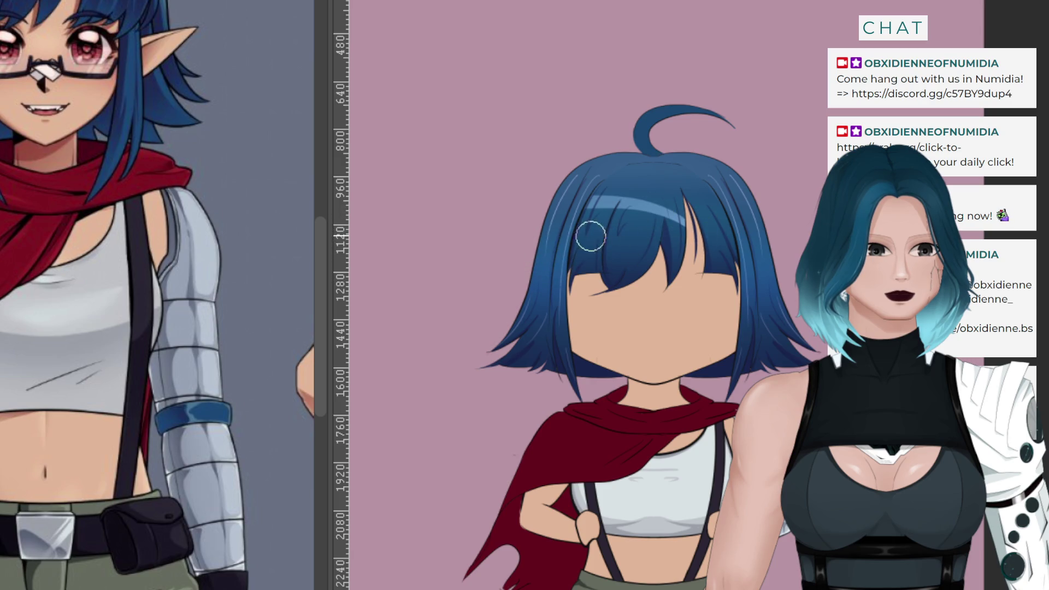
{"action": "key", "text": "ctrl+z"}
{"action": "left_click_drag", "start_coordinate": [705, 216], "coordinate": [587, 215]}
{"action": "key", "text": "ctrl+z"}
{"action": "left_click_drag", "start_coordinate": [721, 213], "coordinate": [582, 215]}
Compare the bangs with and without the band, then redraw it slightly higher
{"action": "key", "text": "ctrl+z"}
{"action": "key", "text": "ctrl+y"}
{"action": "key", "text": "ctrl+z"}
{"action": "key", "text": "ctrl+y"}
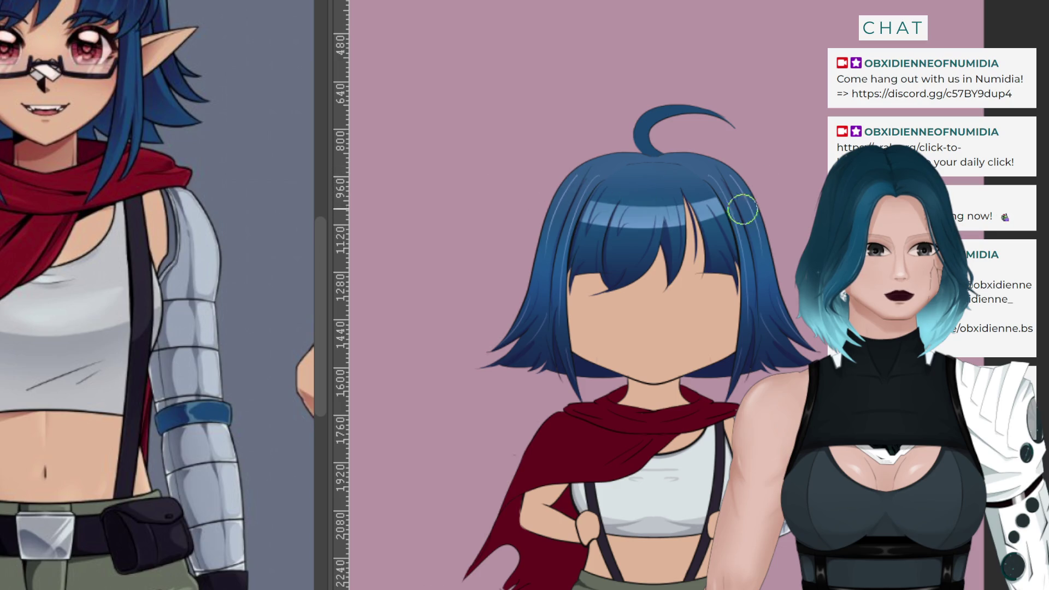
{"action": "key", "text": "ctrl+z"}
{"action": "left_click_drag", "start_coordinate": [568, 191], "coordinate": [760, 189]}
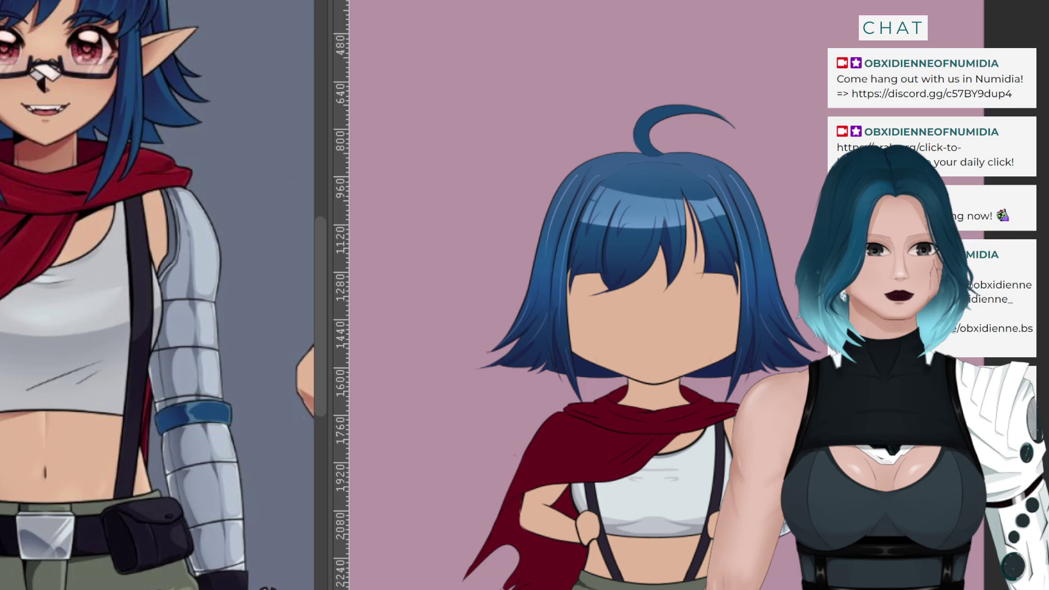
{"action": "key", "text": "bracketright"}
{"action": "key", "text": "bracketright"}
{"action": "key", "text": "bracketright"}
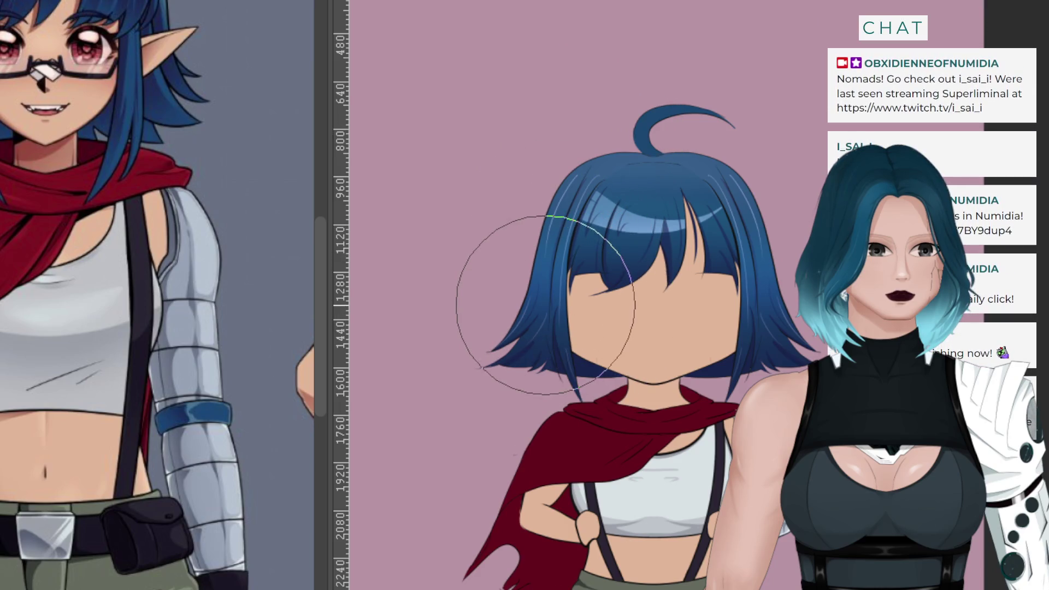
Undo the last highlight stroke to soften the bangs band, then zoom in on the hair
{"action": "key", "text": "ctrl+z"}
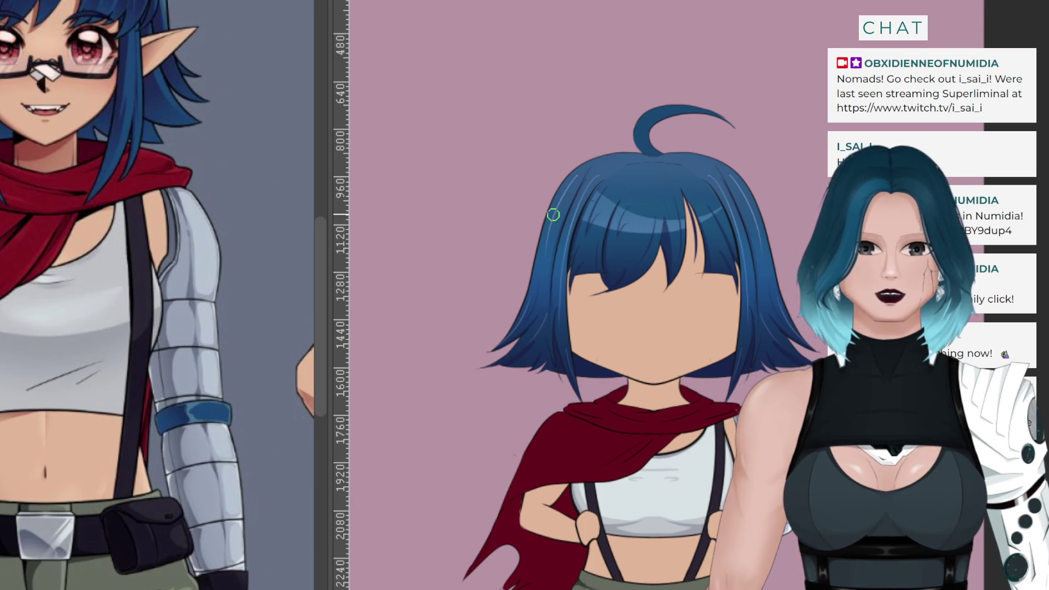
{"action": "scroll", "coordinate": [554, 213], "scroll_direction": "up", "scroll_amount": 2}
{"action": "scroll", "coordinate": [698, 206], "scroll_direction": "up", "scroll_amount": 1}
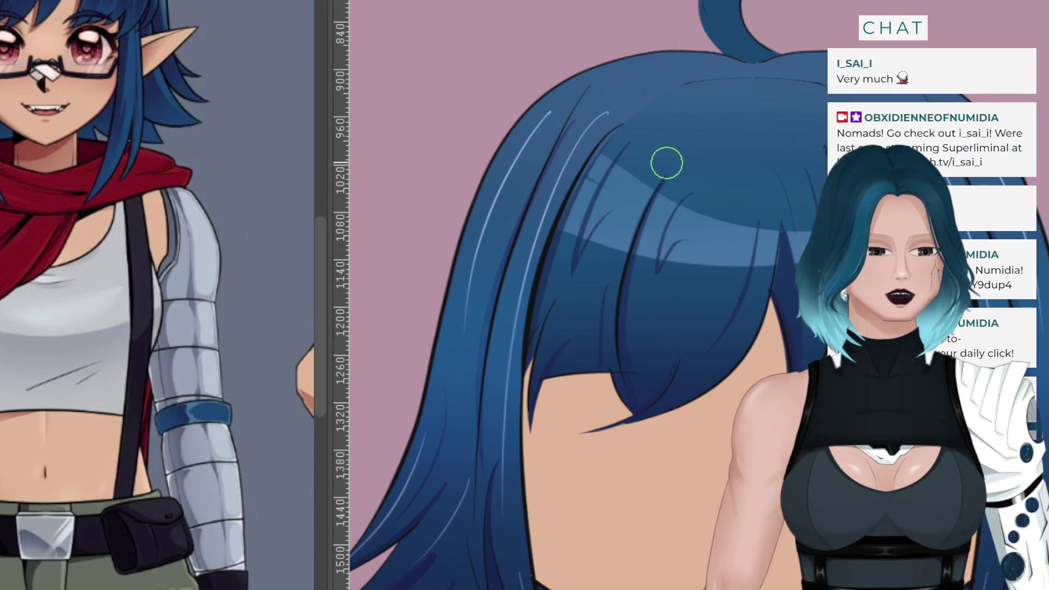
Draw two thin dark strands cutting down through the highlight band on the bangs
{"action": "left_click_drag", "start_coordinate": [653, 186], "coordinate": [623, 251]}
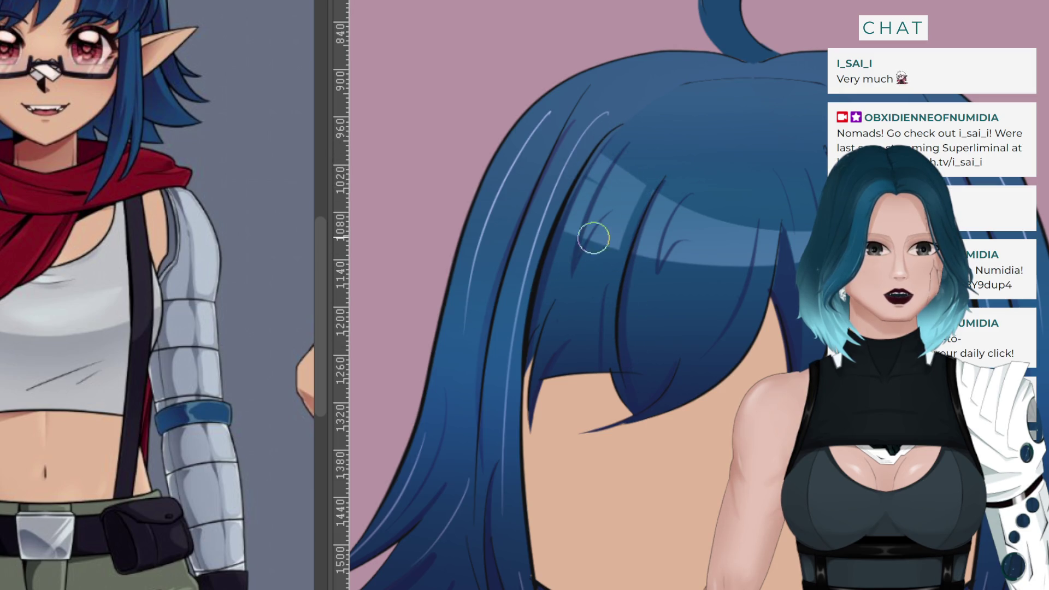
{"action": "left_click_drag", "start_coordinate": [756, 169], "coordinate": [745, 265]}
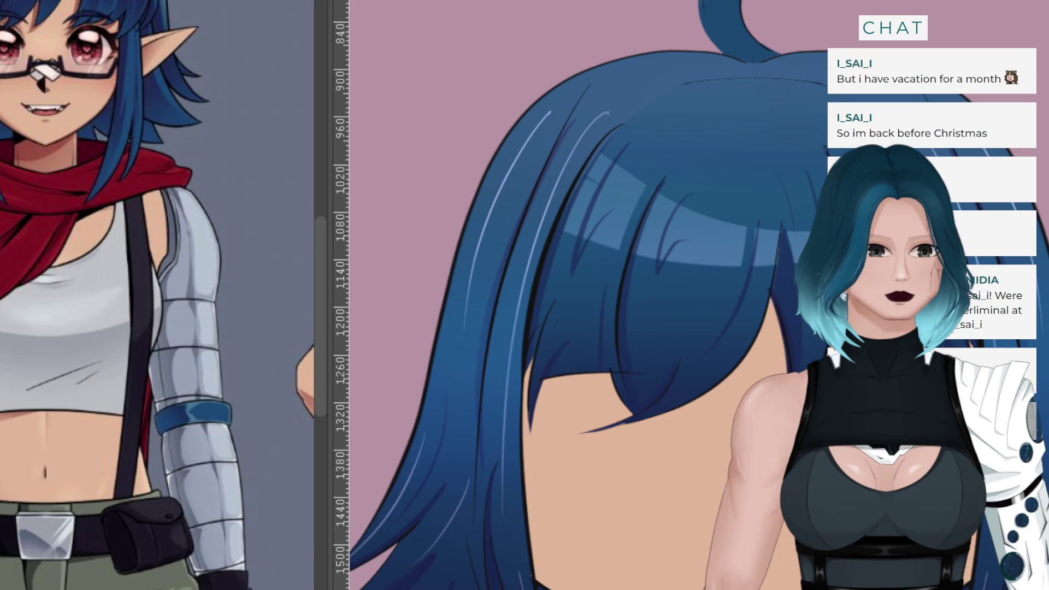
Zoom out and back in, then paint a short dark-blue strand off the lower-left hair tip
{"action": "scroll", "coordinate": [499, 295], "scroll_direction": "down", "scroll_amount": 2}
{"action": "scroll", "coordinate": [681, 212], "scroll_direction": "up", "scroll_amount": 1}
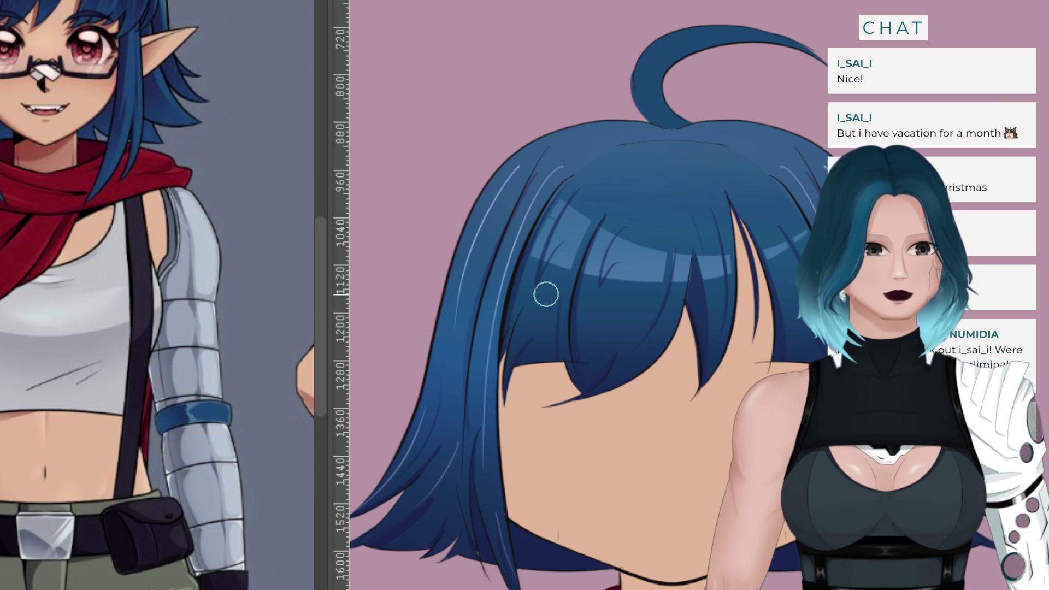
{"action": "scroll", "coordinate": [545, 295], "scroll_direction": "down", "scroll_amount": 2}
{"action": "scroll", "coordinate": [546, 294], "scroll_direction": "up", "scroll_amount": 1}
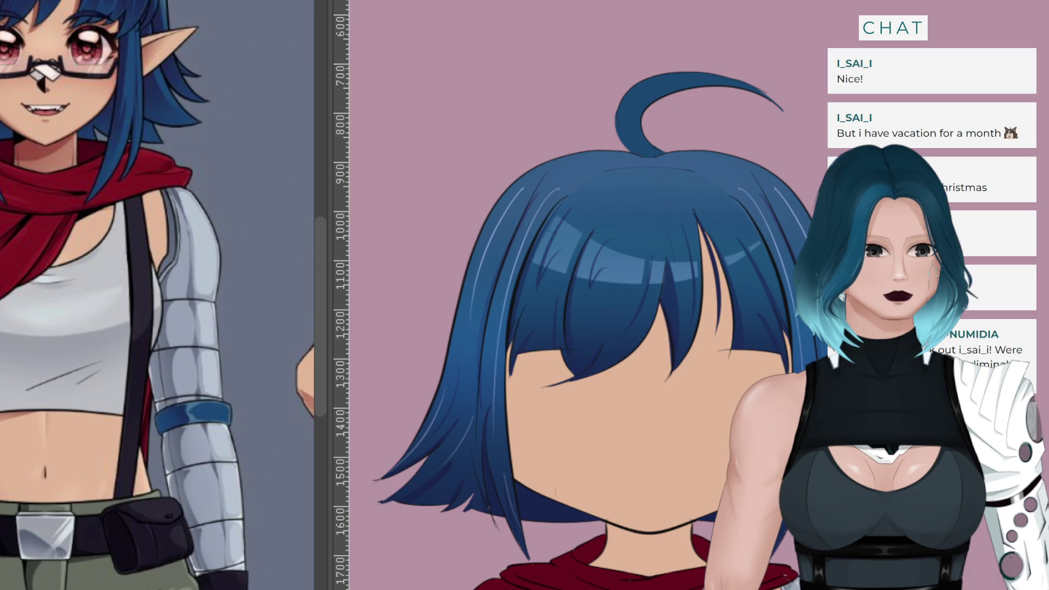
{"action": "left_click_drag", "start_coordinate": [404, 491], "coordinate": [356, 506]}
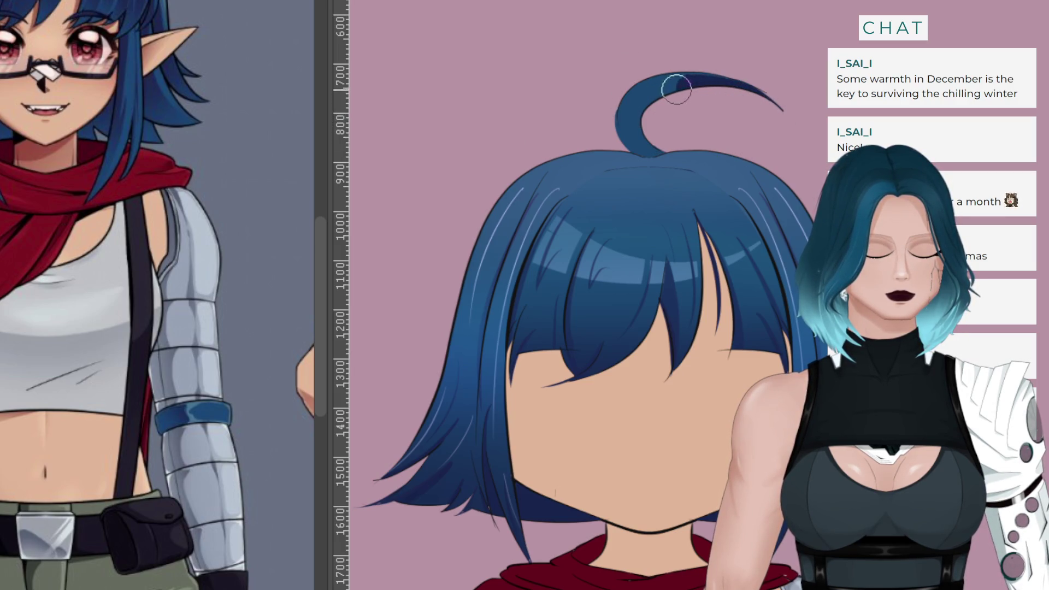
Paint dark navy shading along the ahoge's curve from tip to base, redoing the stroke until it fits
{"action": "key", "text": "ctrl+z"}
{"action": "mouse_move", "coordinate": [765, 111]}
{"action": "left_mouse_down"}
{"action": "mouse_move", "coordinate": [629, 109]}
{"action": "mouse_move", "coordinate": [670, 158]}
{"action": "left_mouse_up"}
{"action": "key", "text": "ctrl+z"}
{"action": "mouse_move", "coordinate": [753, 108]}
{"action": "left_mouse_down"}
{"action": "mouse_move", "coordinate": [628, 112]}
{"action": "mouse_move", "coordinate": [653, 155]}
{"action": "left_mouse_up"}
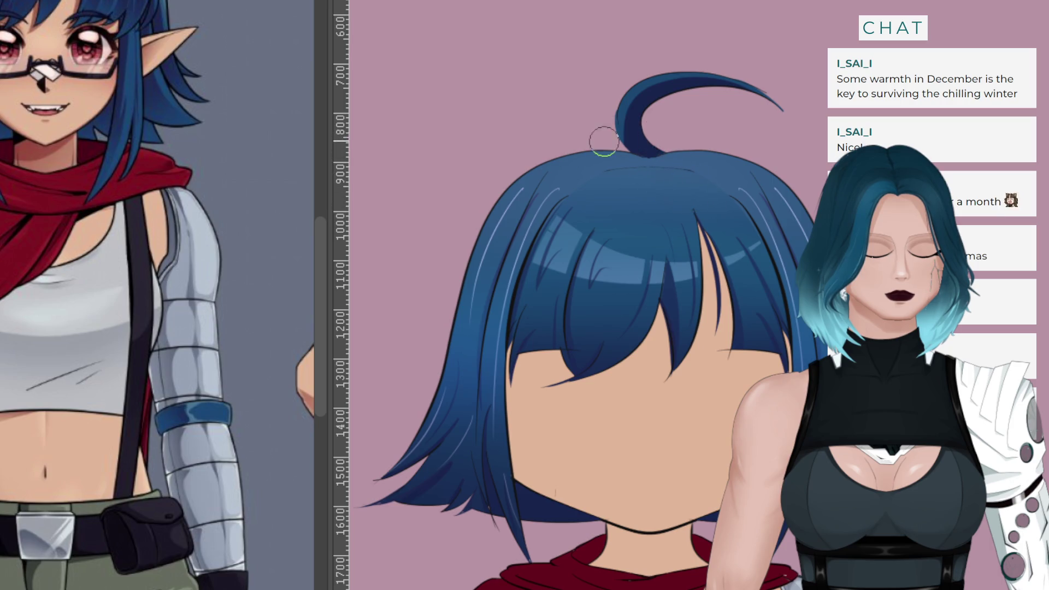
{"action": "key", "text": "ctrl+z"}
{"action": "mouse_move", "coordinate": [776, 112]}
{"action": "left_mouse_down"}
{"action": "mouse_move", "coordinate": [680, 93]}
{"action": "mouse_move", "coordinate": [655, 156]}
{"action": "left_mouse_up"}
{"action": "key", "text": "ctrl+z"}
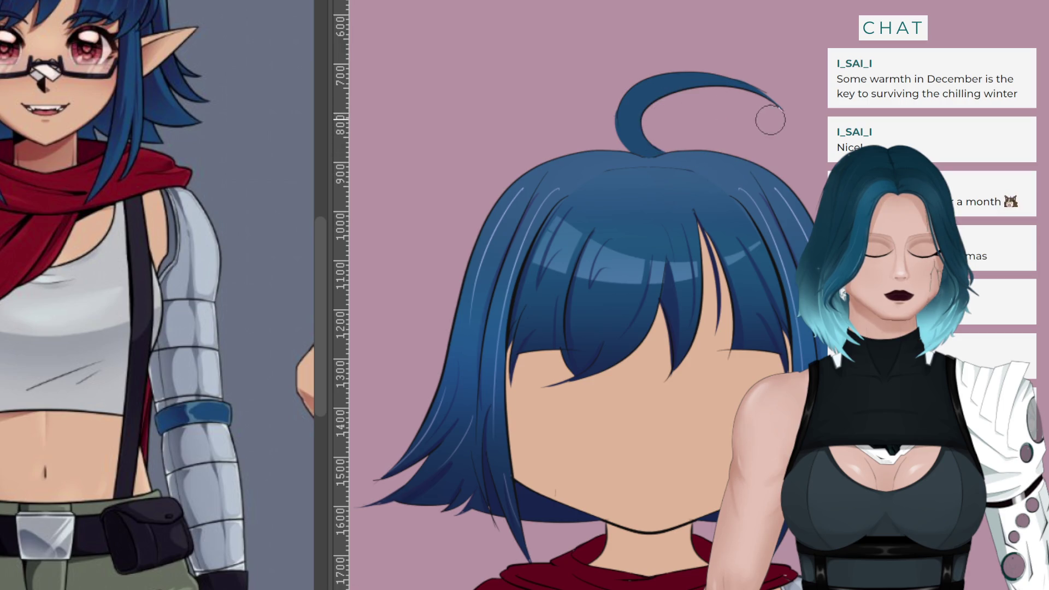
{"action": "mouse_move", "coordinate": [731, 98]}
{"action": "left_mouse_down"}
{"action": "mouse_move", "coordinate": [631, 131]}
{"action": "mouse_move", "coordinate": [653, 155]}
{"action": "left_mouse_up"}
{"action": "key", "text": "ctrl+z"}
{"action": "left_click_drag", "start_coordinate": [698, 90], "coordinate": [653, 156]}
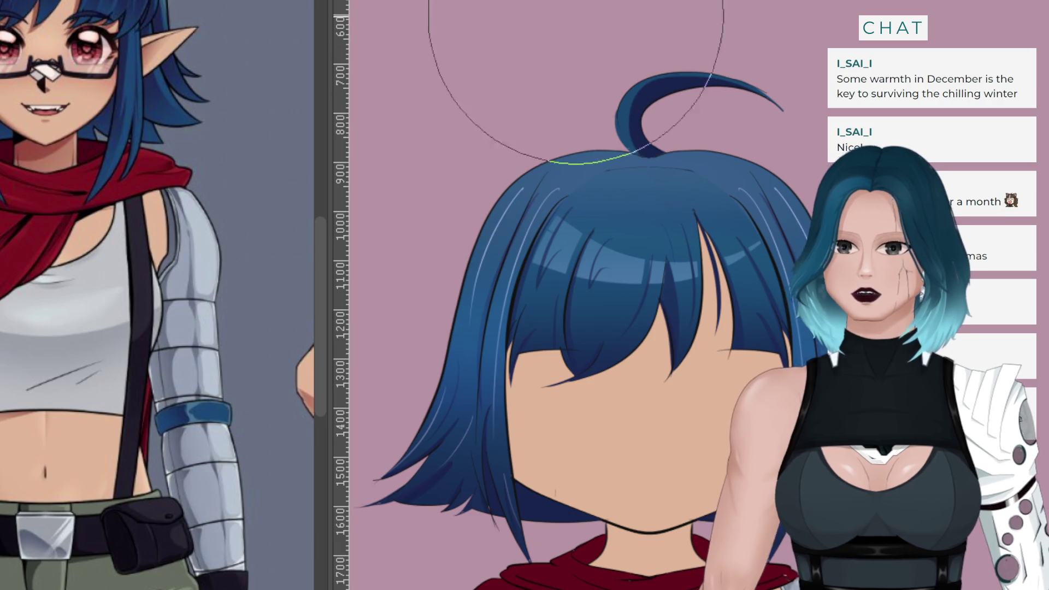
Add a light highlight stroke along the top of the curl
{"action": "scroll", "coordinate": [579, 295], "scroll_direction": "up", "scroll_amount": 3}
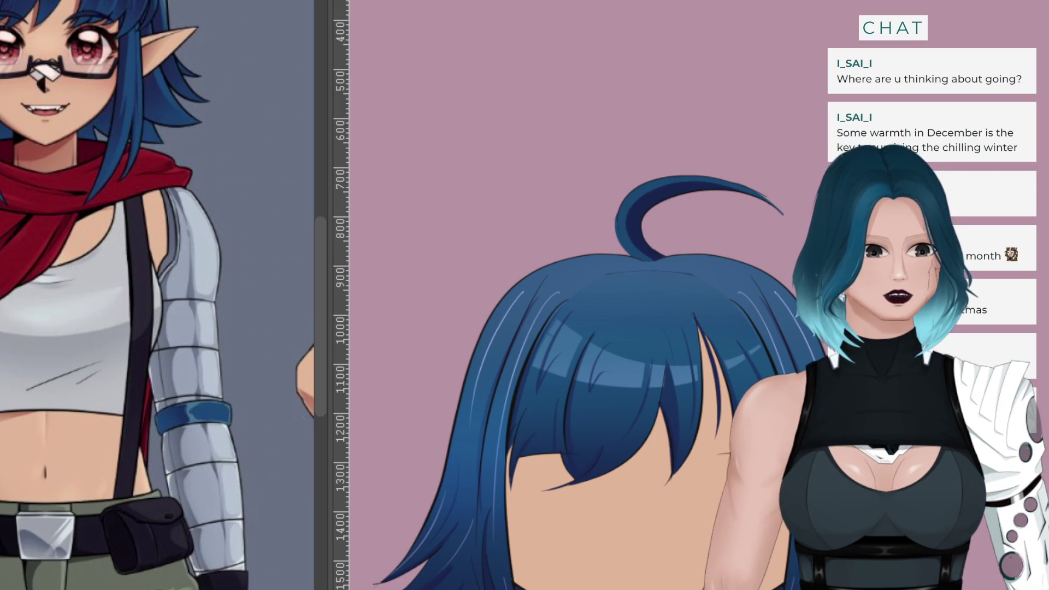
{"action": "mouse_move", "coordinate": [757, 277]}
{"action": "left_mouse_down"}
{"action": "mouse_move", "coordinate": [644, 347]}
{"action": "mouse_move", "coordinate": [621, 350]}
{"action": "mouse_move", "coordinate": [762, 350]}
{"action": "mouse_move", "coordinate": [770, 341]}
{"action": "mouse_move", "coordinate": [753, 328]}
{"action": "left_mouse_up"}
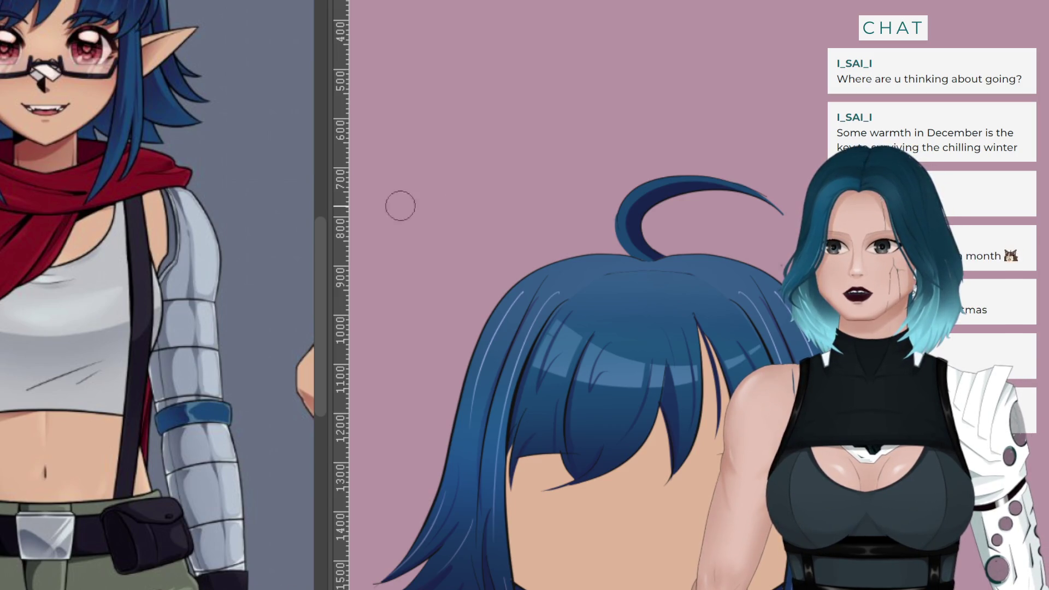
{"action": "mouse_move", "coordinate": [766, 195]}
{"action": "left_mouse_down"}
{"action": "mouse_move", "coordinate": [678, 176]}
{"action": "mouse_move", "coordinate": [603, 208]}
{"action": "left_mouse_up"}
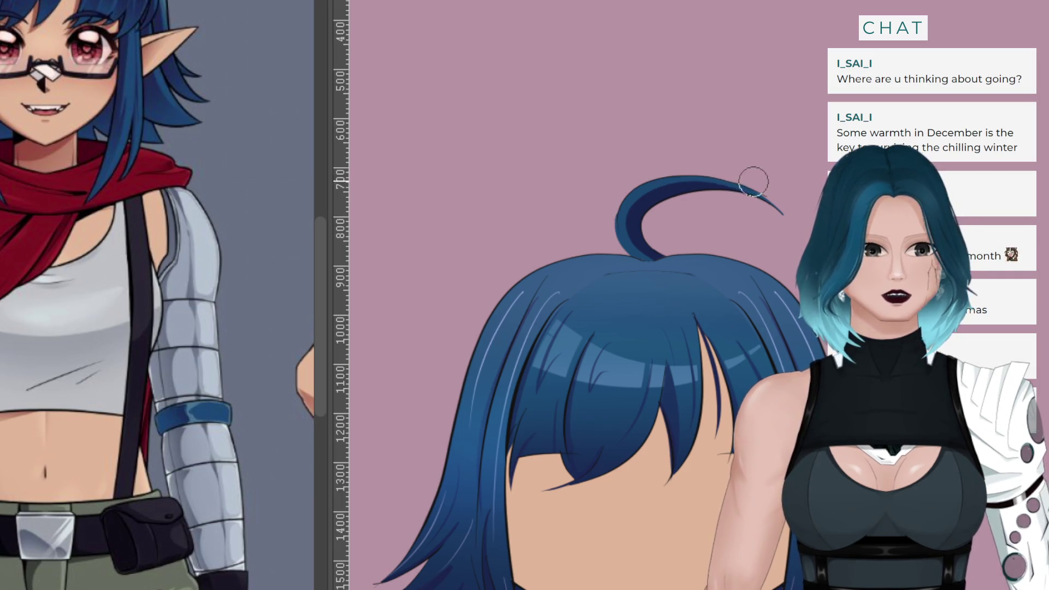
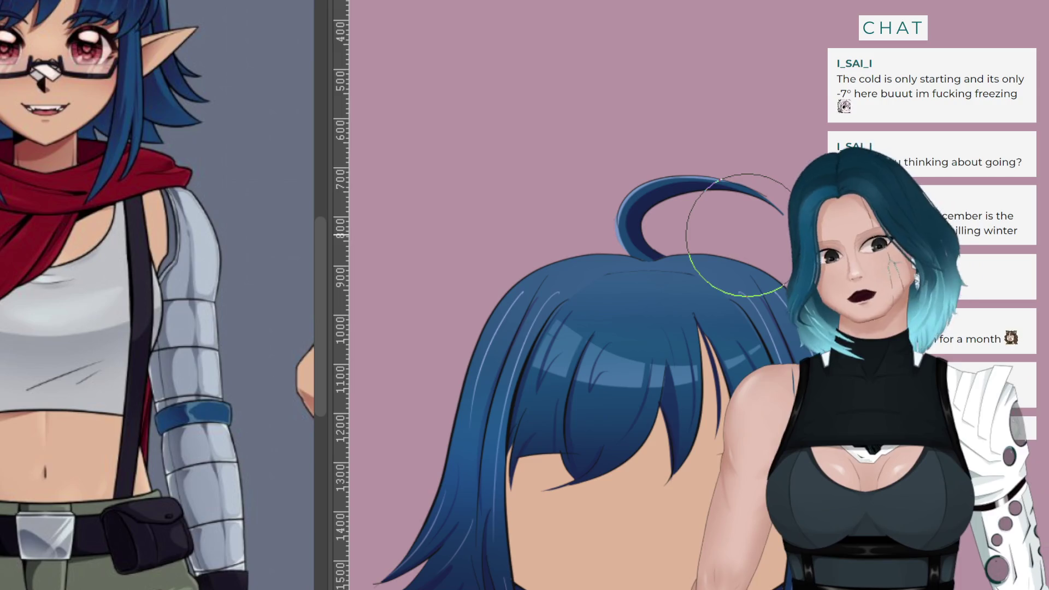
Shift the head further right, compare the latest hair change, then remove the stray stroke left of the hair
{"action": "scroll", "coordinate": [683, 191], "scroll_direction": "up", "scroll_amount": 3}
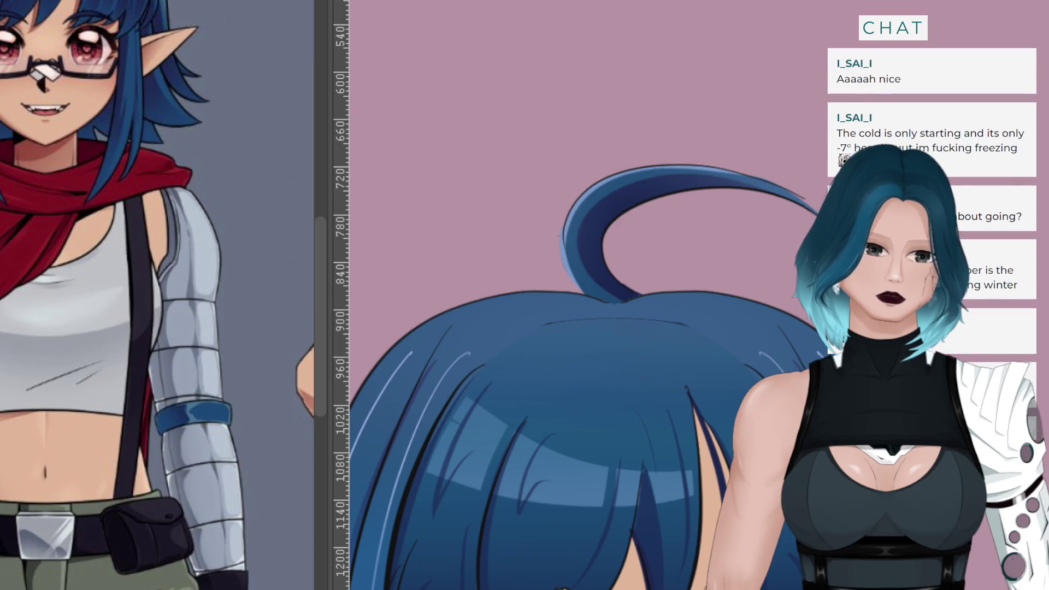
{"action": "scroll", "coordinate": [398, 187], "scroll_direction": "down", "scroll_amount": 3}
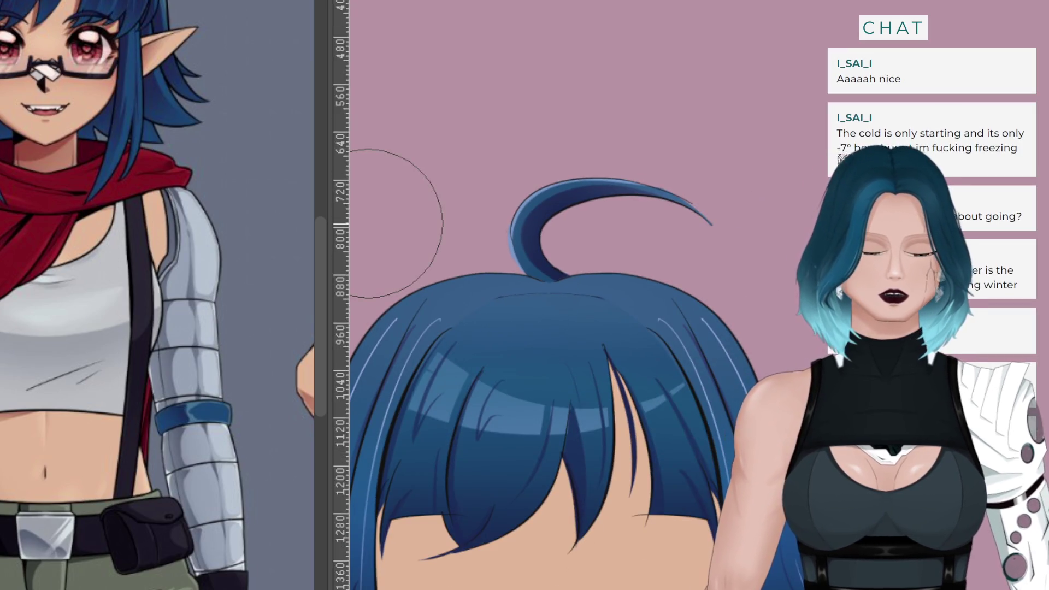
{"action": "scroll", "coordinate": [698, 222], "scroll_direction": "down", "scroll_amount": 3}
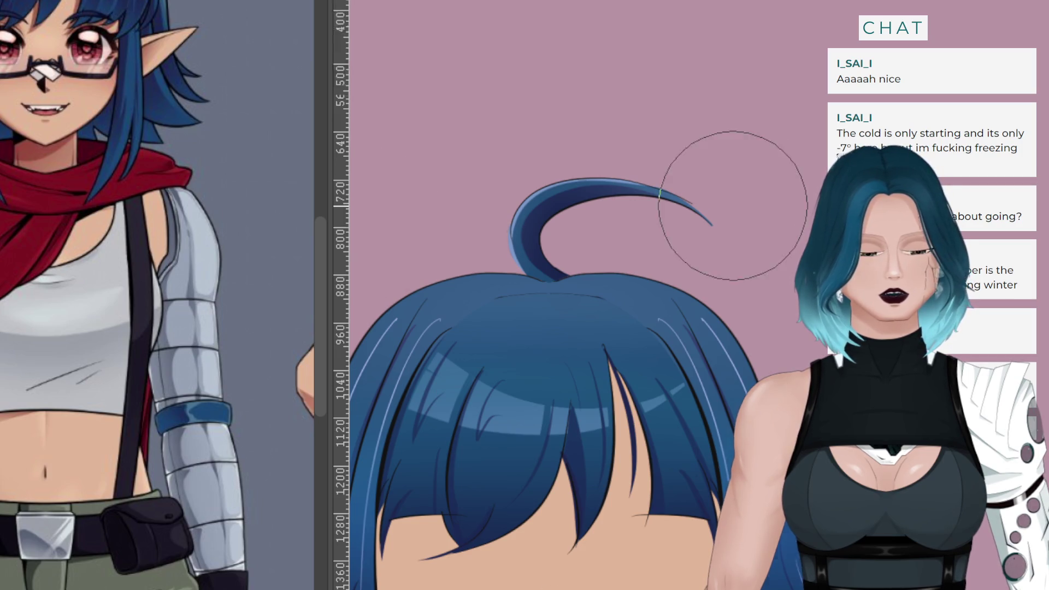
{"action": "scroll", "coordinate": [625, 478], "scroll_direction": "up", "scroll_amount": 3}
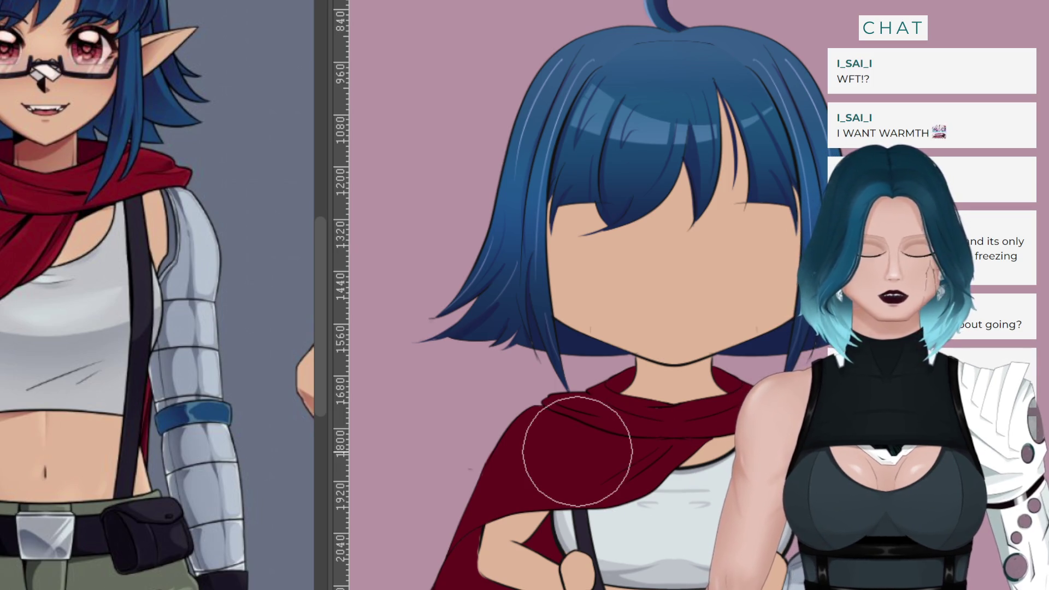
{"action": "scroll", "coordinate": [581, 356], "scroll_direction": "down", "scroll_amount": 3}
{"action": "scroll", "coordinate": [677, 107], "scroll_direction": "up", "scroll_amount": 3}
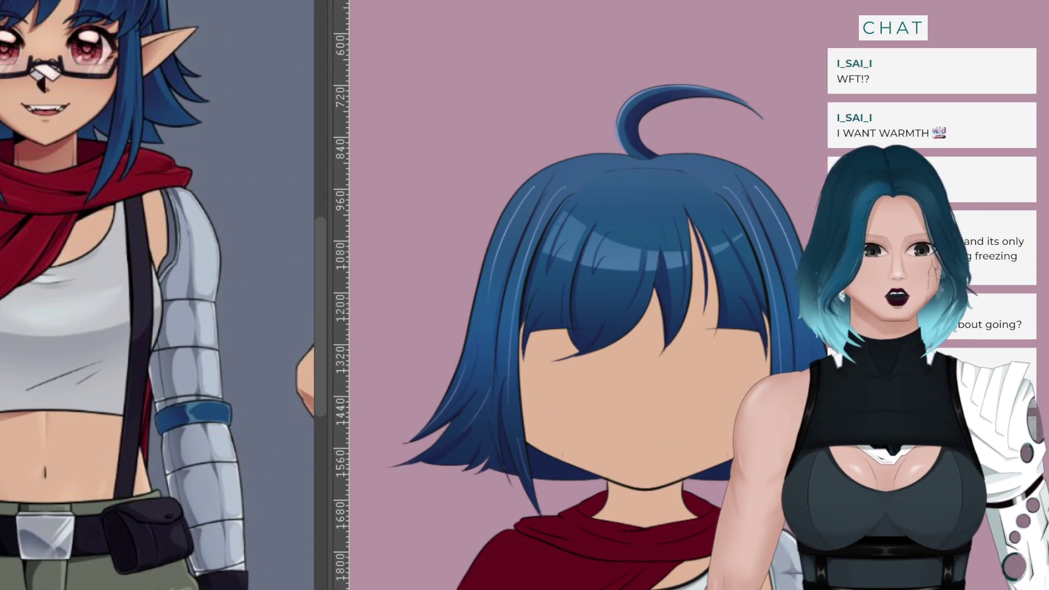
{"action": "scroll", "coordinate": [141, 82], "scroll_direction": "down", "scroll_amount": 4}
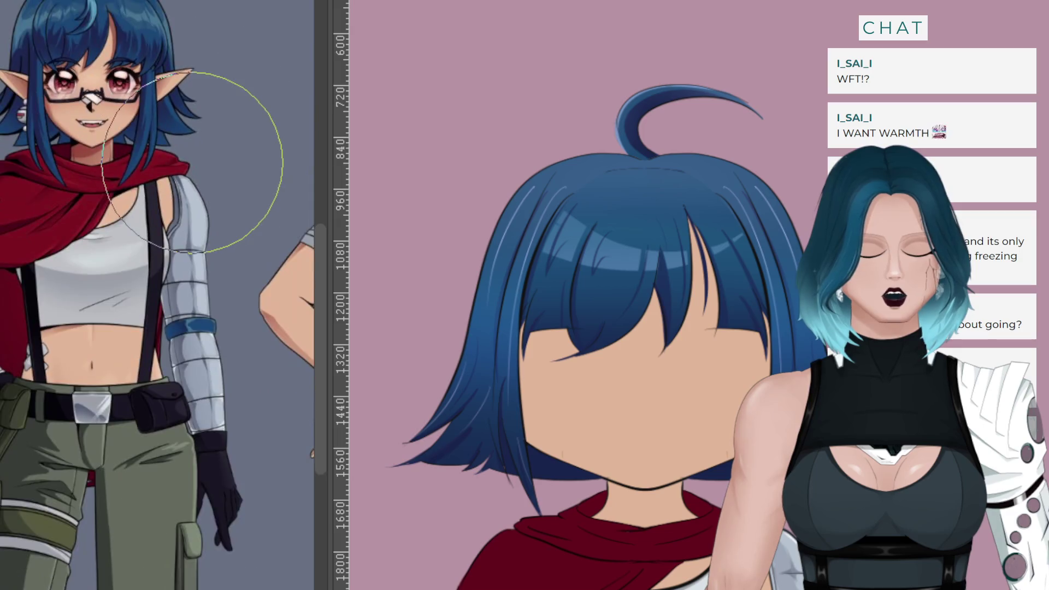
{"action": "scroll", "coordinate": [141, 82], "scroll_direction": "up", "scroll_amount": 4}
{"action": "scroll", "coordinate": [143, 48], "scroll_direction": "down", "scroll_amount": 3}
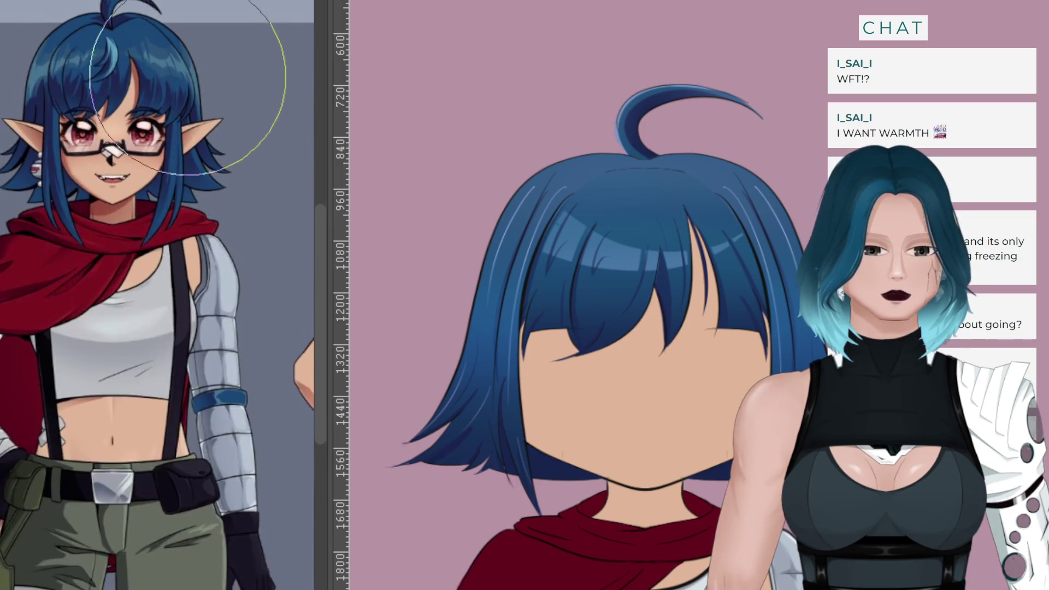
{"action": "scroll", "coordinate": [153, 53], "scroll_direction": "up", "scroll_amount": 2}
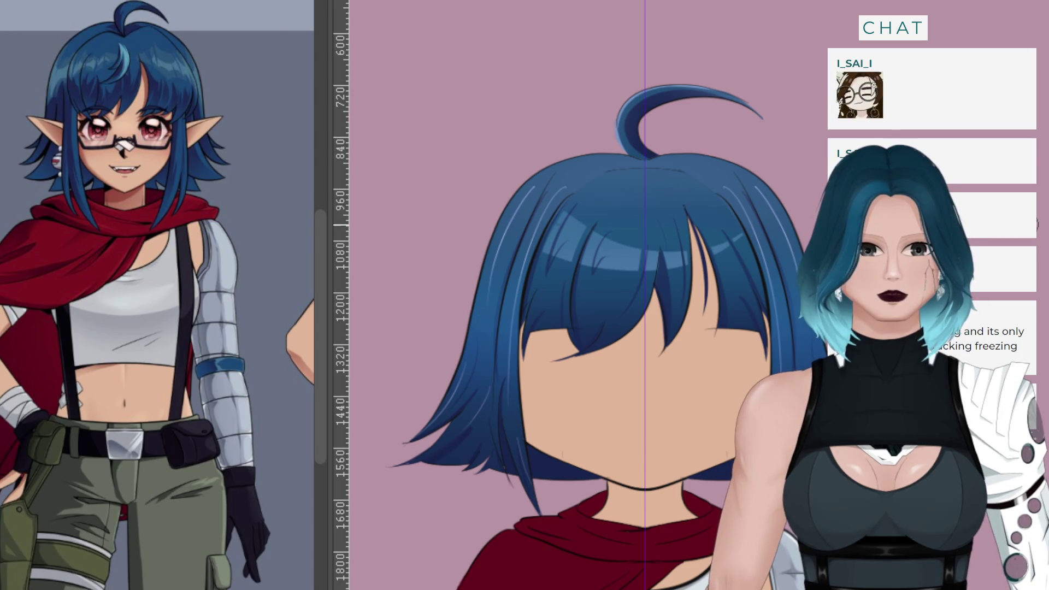
{"action": "left_click_drag", "start_coordinate": [427, 286], "coordinate": [479, 280]}
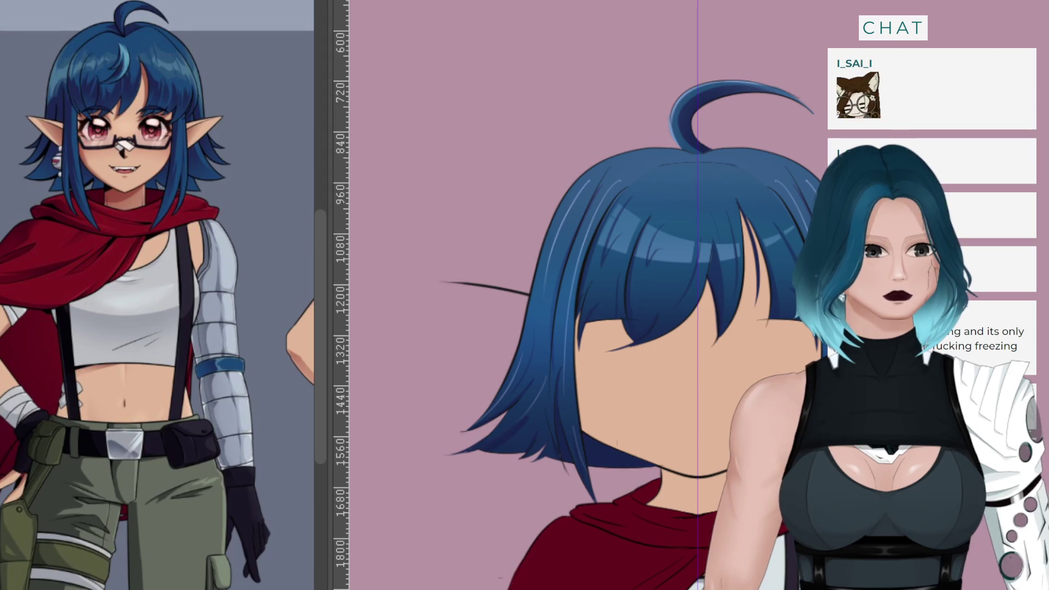
{"action": "key", "text": "ctrl+z"}
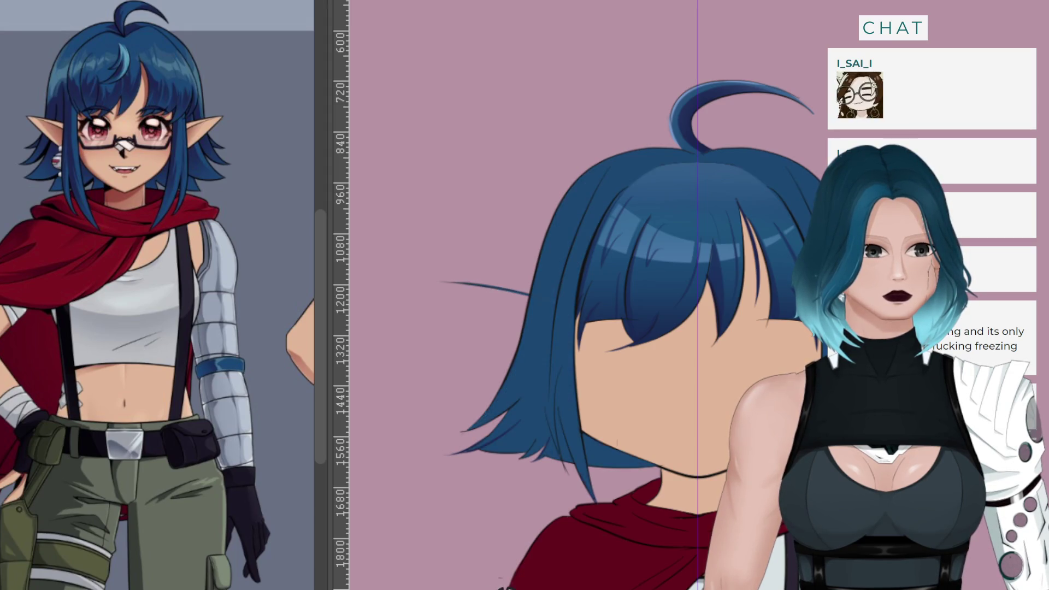
{"action": "key", "text": "ctrl+y"}
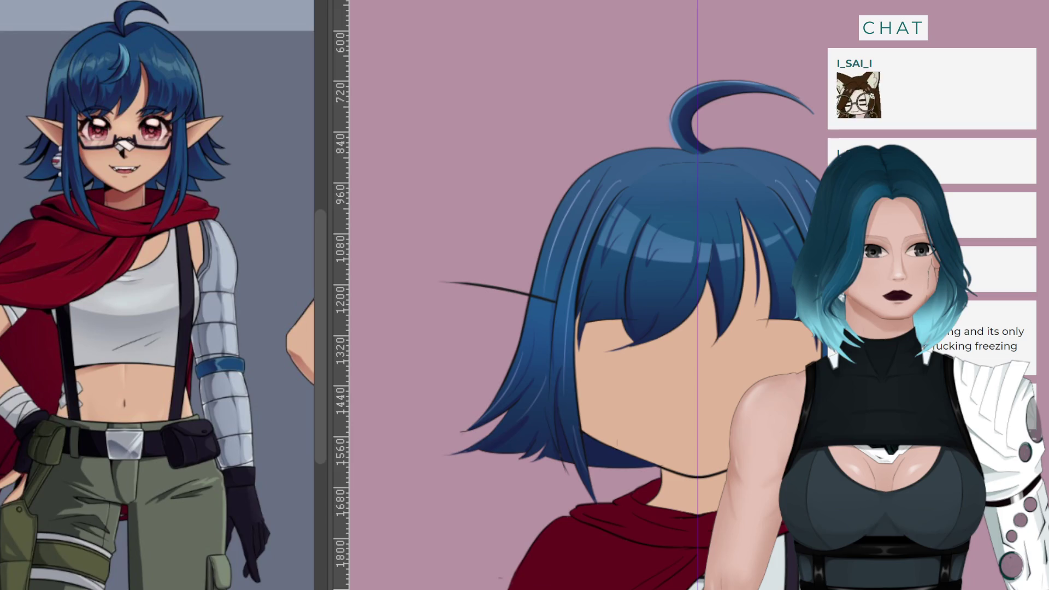
{"action": "key", "text": "ctrl+z"}
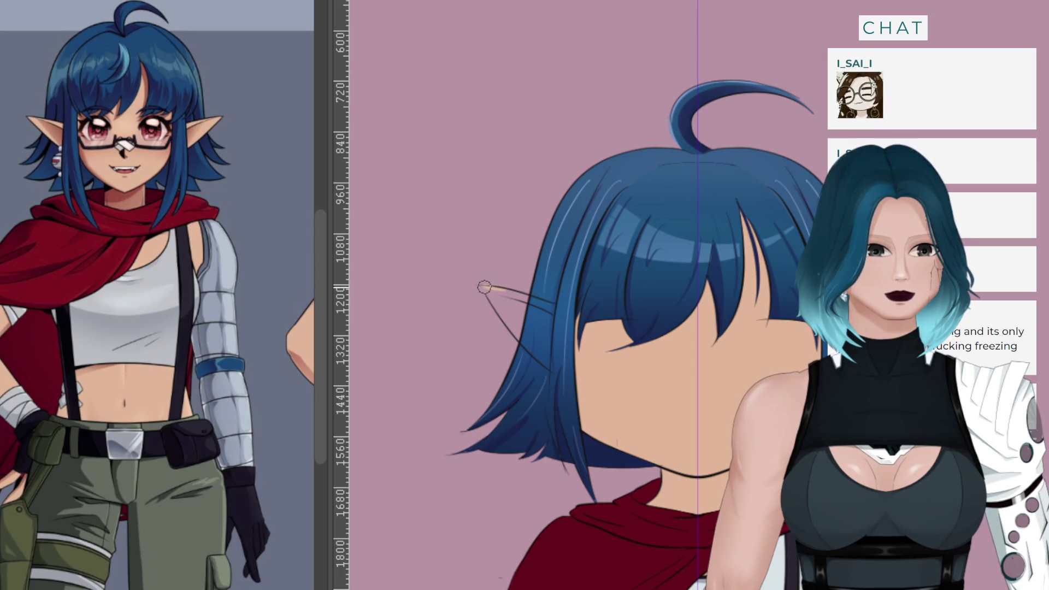
Swap the peach wedge for a thin skin stroke at the ear tip, then outline the ear area
{"action": "scroll", "coordinate": [486, 300], "scroll_direction": "up", "scroll_amount": 4}
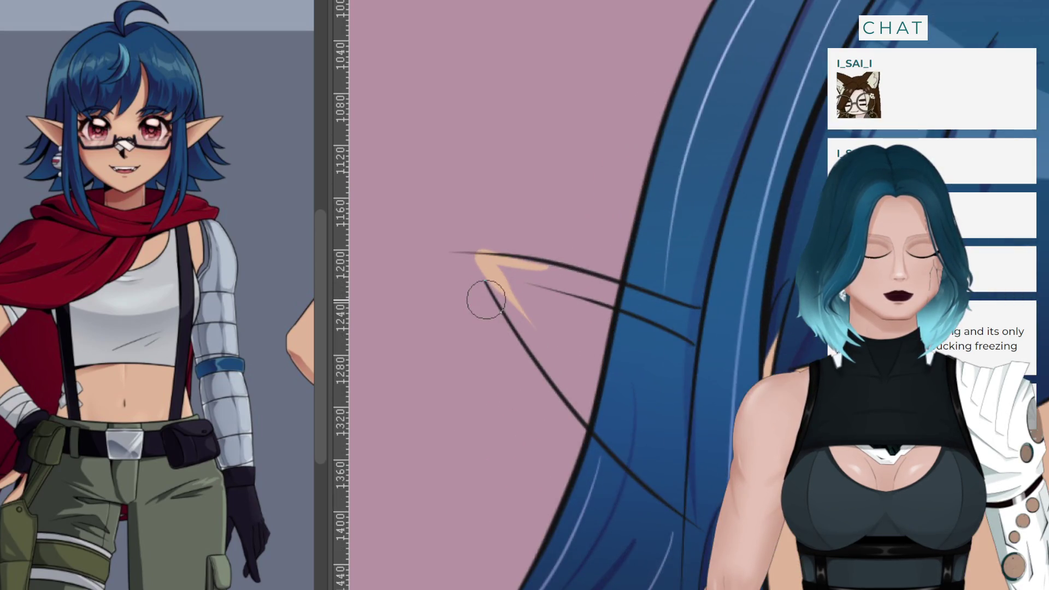
{"action": "key", "text": "ctrl+z"}
{"action": "mouse_move", "coordinate": [508, 257]}
{"action": "left_mouse_down"}
{"action": "mouse_move", "coordinate": [467, 259]}
{"action": "mouse_move", "coordinate": [511, 312]}
{"action": "left_mouse_up"}
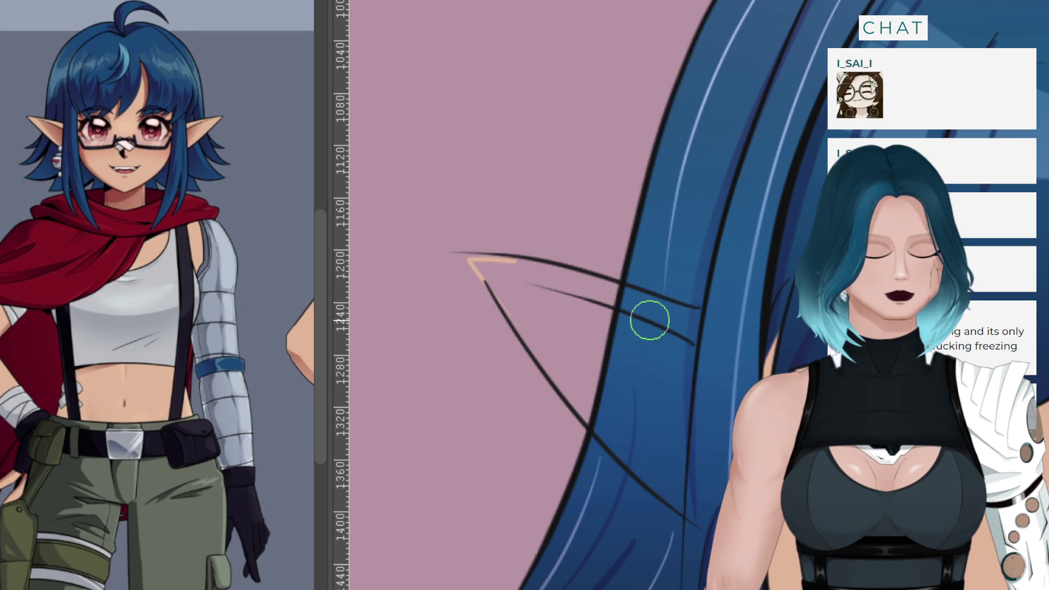
{"action": "left_click_drag", "start_coordinate": [693, 322], "coordinate": [681, 499]}
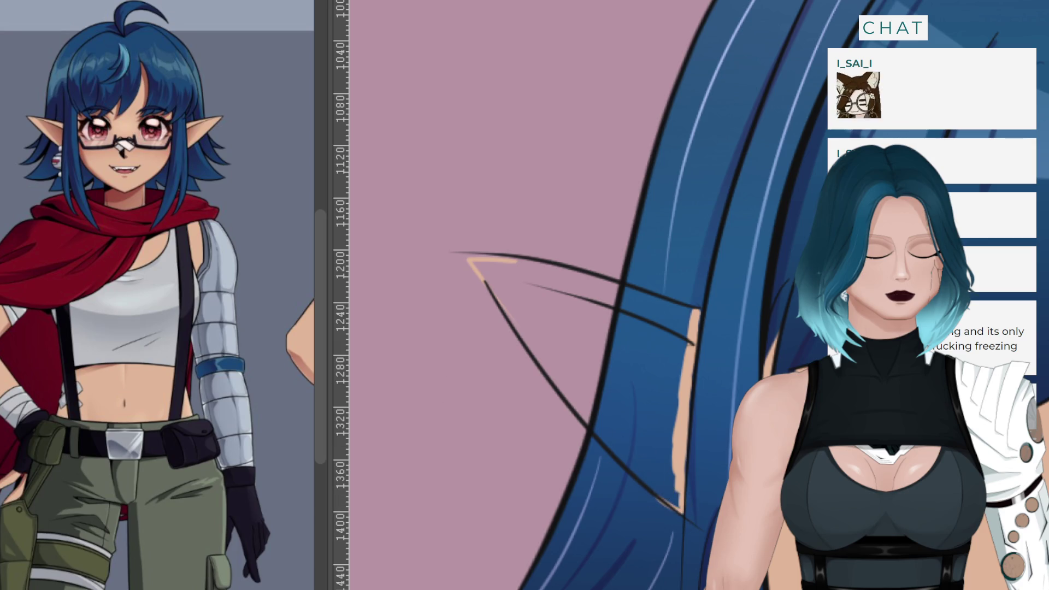
{"action": "key", "text": "ctrl+z"}
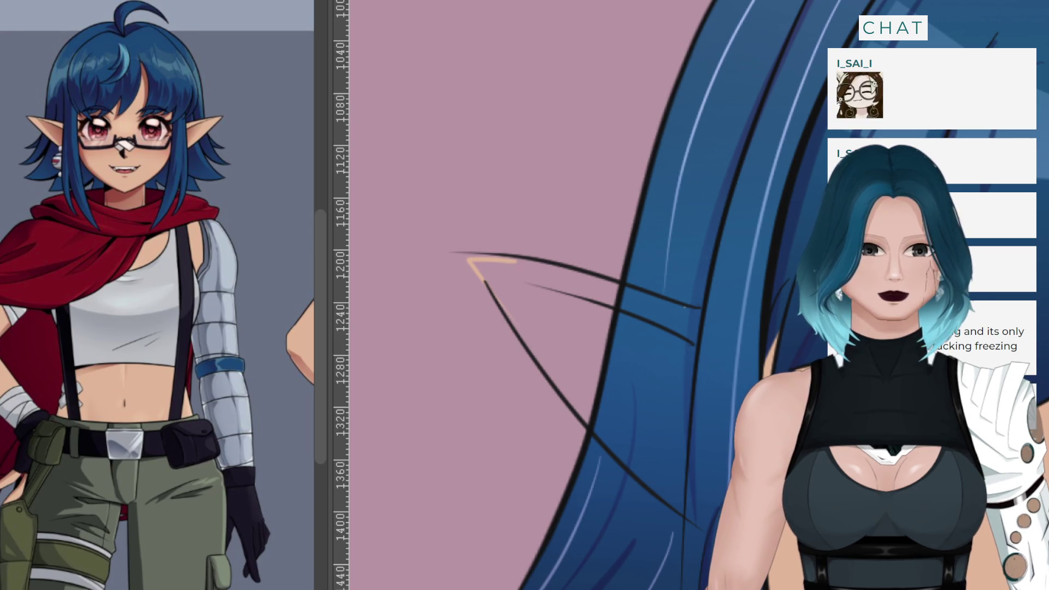
{"action": "left_click_drag", "start_coordinate": [468, 259], "coordinate": [587, 426]}
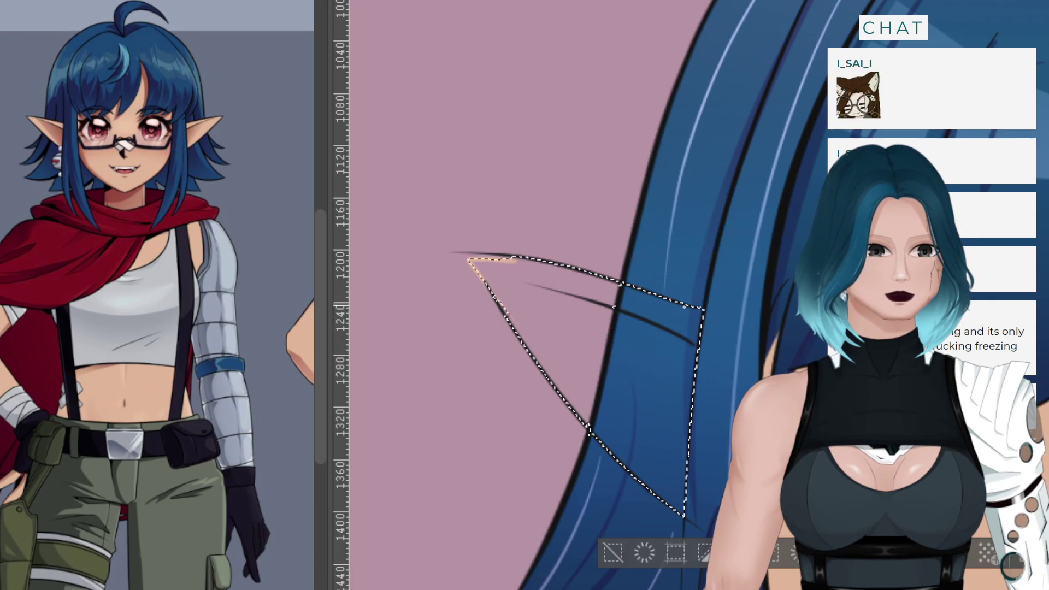
Fill the outlined ear with flat peach skin colour and clear the selection
{"action": "key", "text": "shift+BackSpace"}
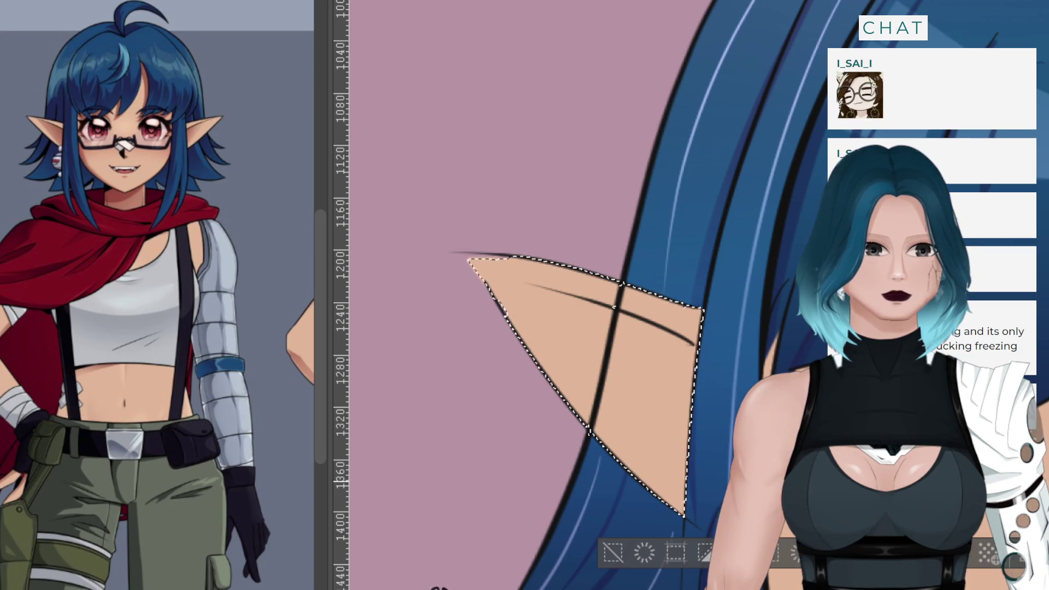
{"action": "key", "text": "ctrl+d"}
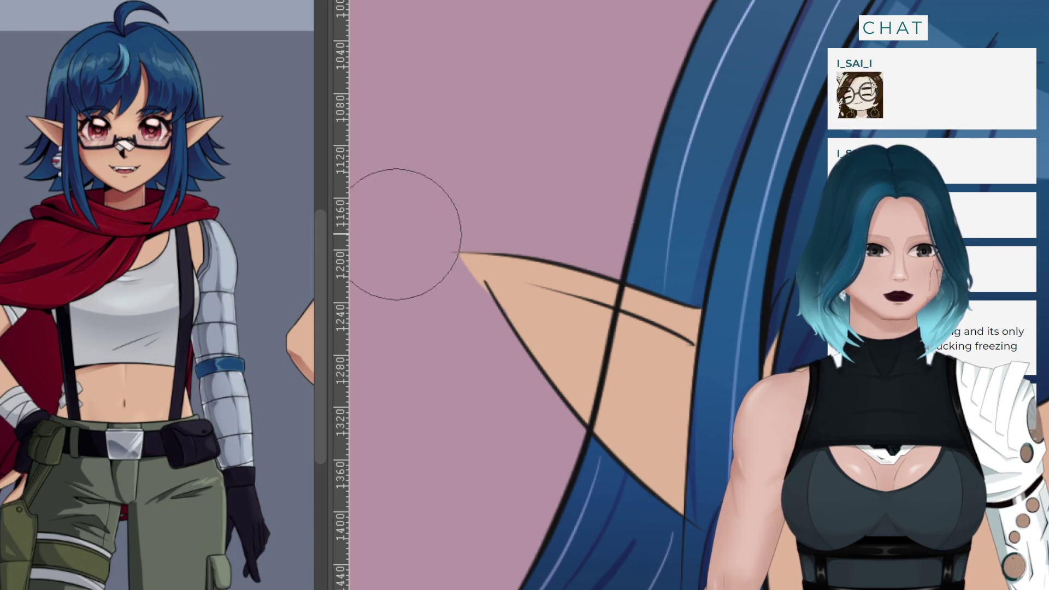
Tidy the ear tip outline, then erase the hair line crossing the ear with a much smaller eraser
{"action": "mouse_move", "coordinate": [412, 283]}
{"action": "left_mouse_down"}
{"action": "mouse_move", "coordinate": [448, 302]}
{"action": "mouse_move", "coordinate": [434, 291]}
{"action": "left_mouse_up"}
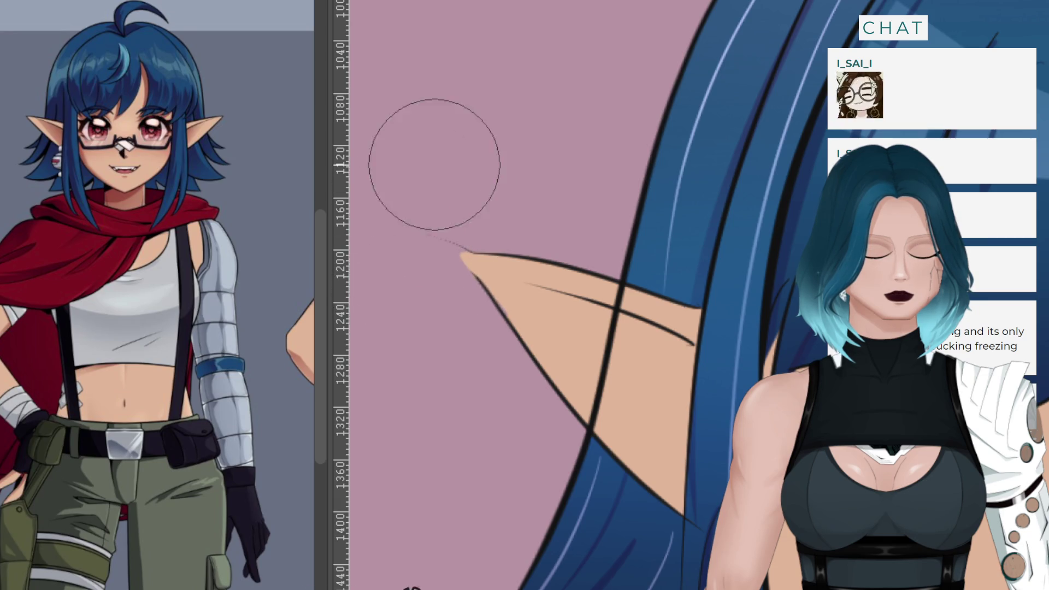
{"action": "left_click_drag", "start_coordinate": [434, 164], "coordinate": [448, 200], "text": "ctrl+alt"}
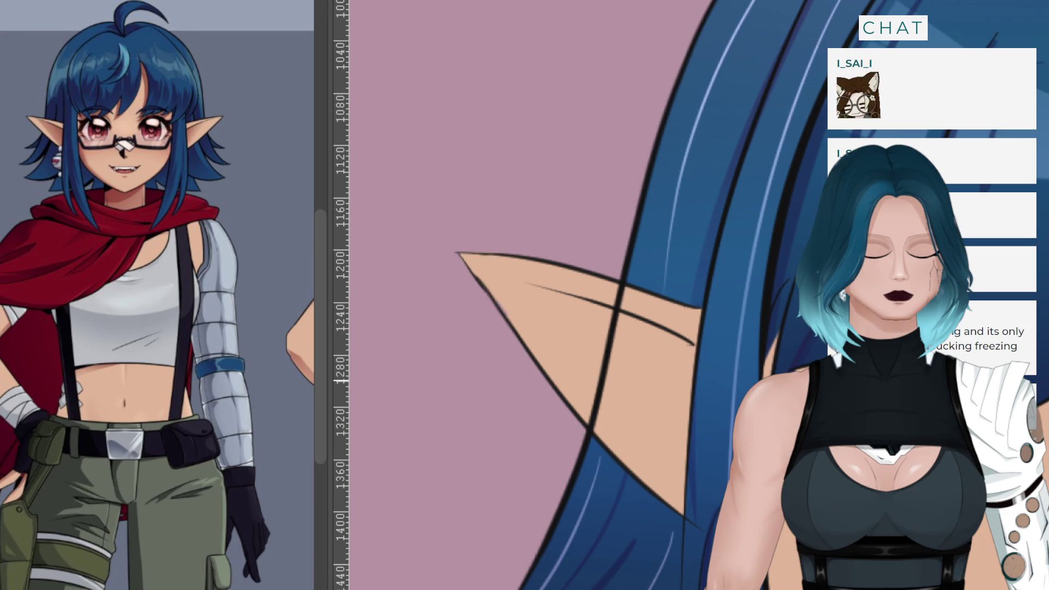
{"action": "key", "text": "ctrl+z"}
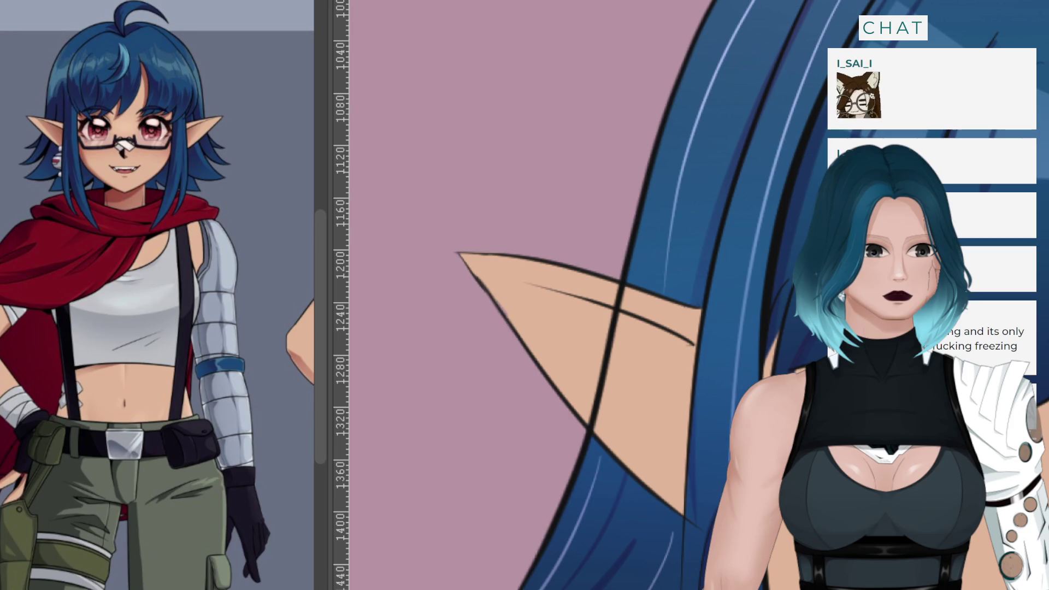
{"action": "mouse_move", "coordinate": [633, 339]}
{"action": "left_mouse_down"}
{"action": "mouse_move", "coordinate": [588, 327]}
{"action": "mouse_move", "coordinate": [627, 311]}
{"action": "mouse_move", "coordinate": [595, 357]}
{"action": "mouse_move", "coordinate": [606, 410]}
{"action": "left_mouse_up"}
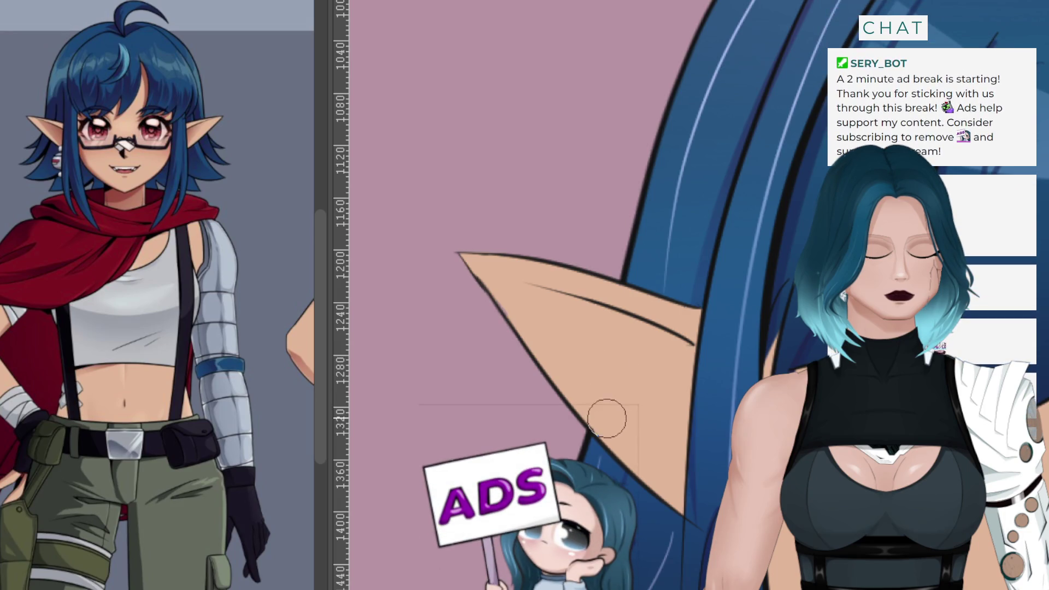
{"action": "scroll", "coordinate": [480, 431], "scroll_direction": "down", "scroll_amount": 5}
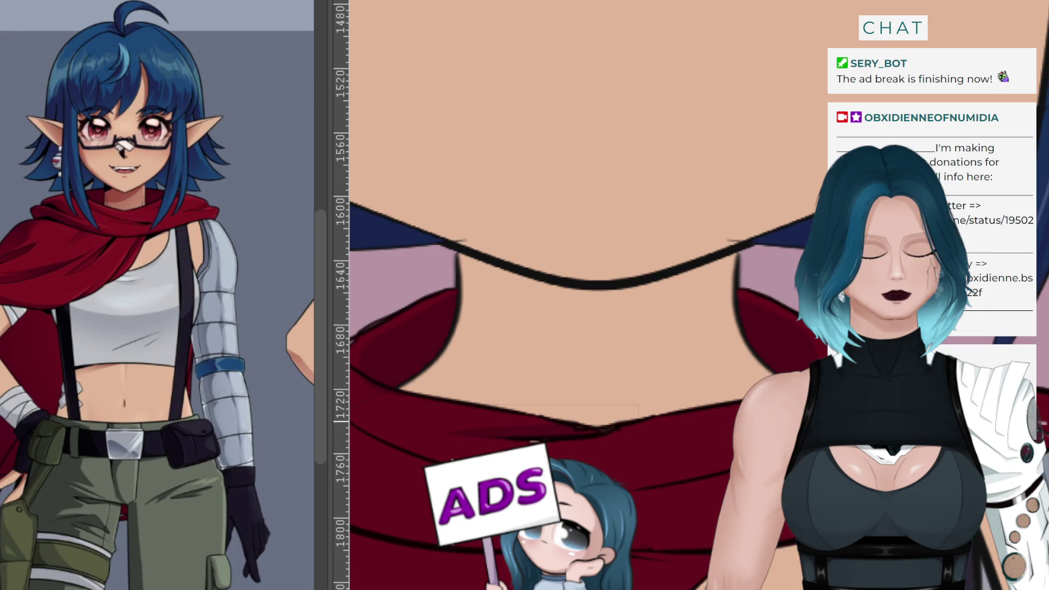
Undo the dark streak on the scarf, then rotate and zoom the view onto the neck
{"action": "key", "text": "ctrl+z"}
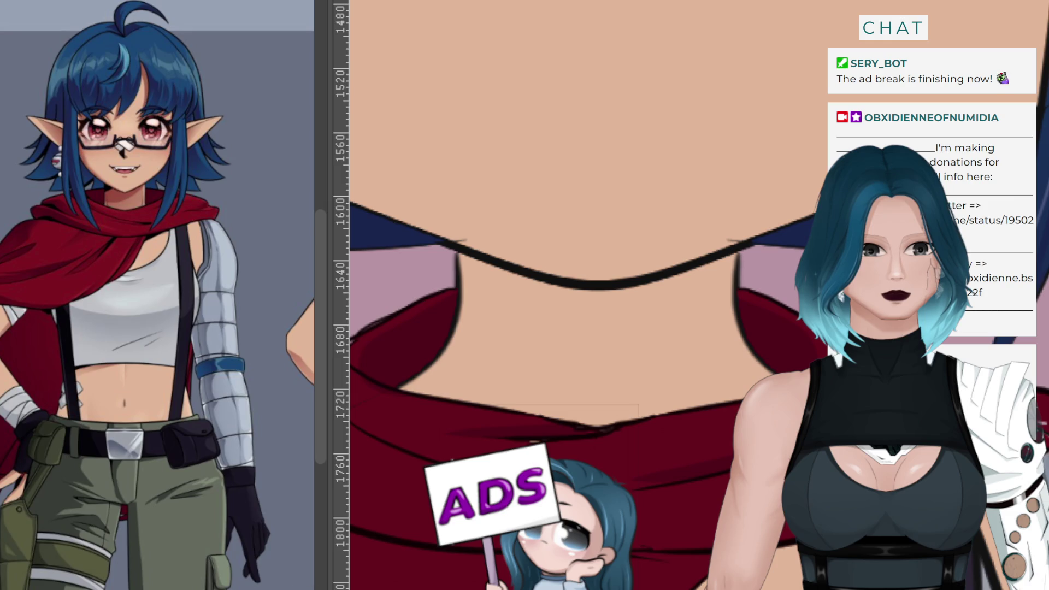
{"action": "key", "text": "4"}
{"action": "key", "text": "4"}
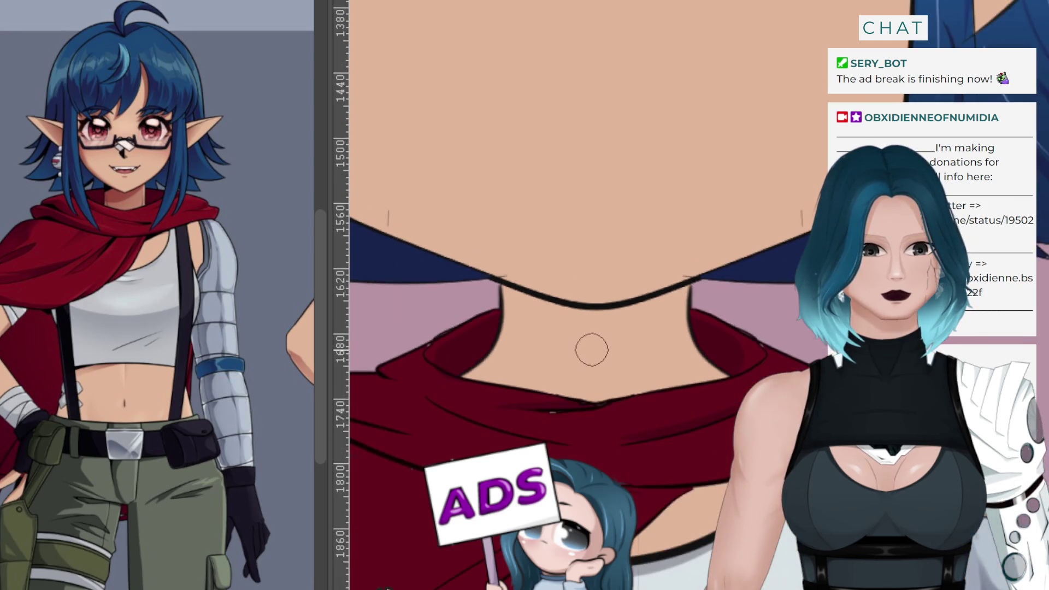
{"action": "key", "text": "ctrl+plus"}
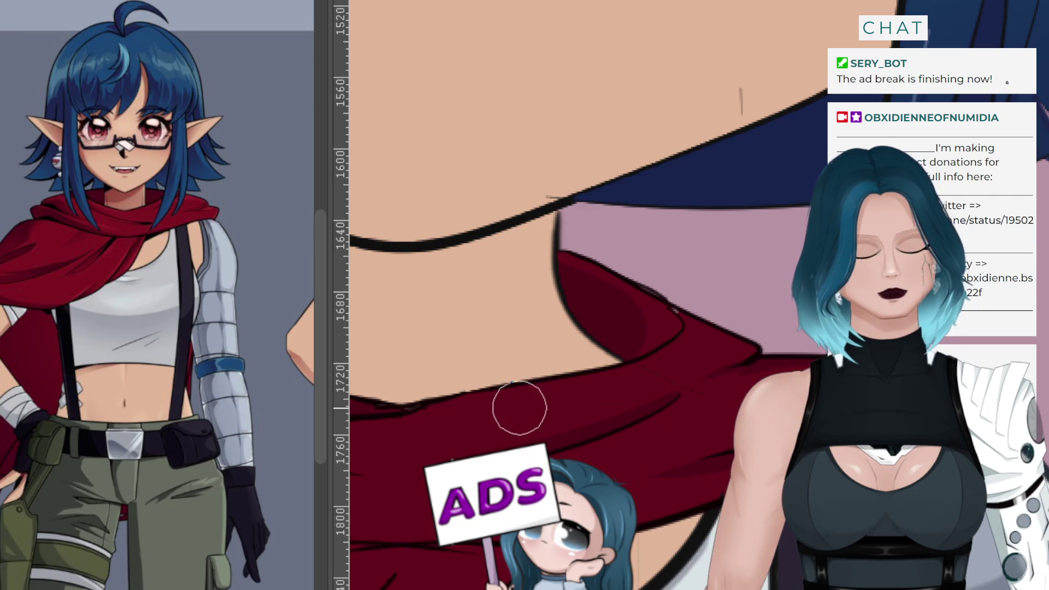
{"action": "scroll", "coordinate": [663, 407], "scroll_direction": "down", "scroll_amount": 2}
Shade a darker fold along the scarf's upper edge and cover the black notch with red
{"action": "scroll", "coordinate": [677, 394], "scroll_direction": "down", "scroll_amount": 2}
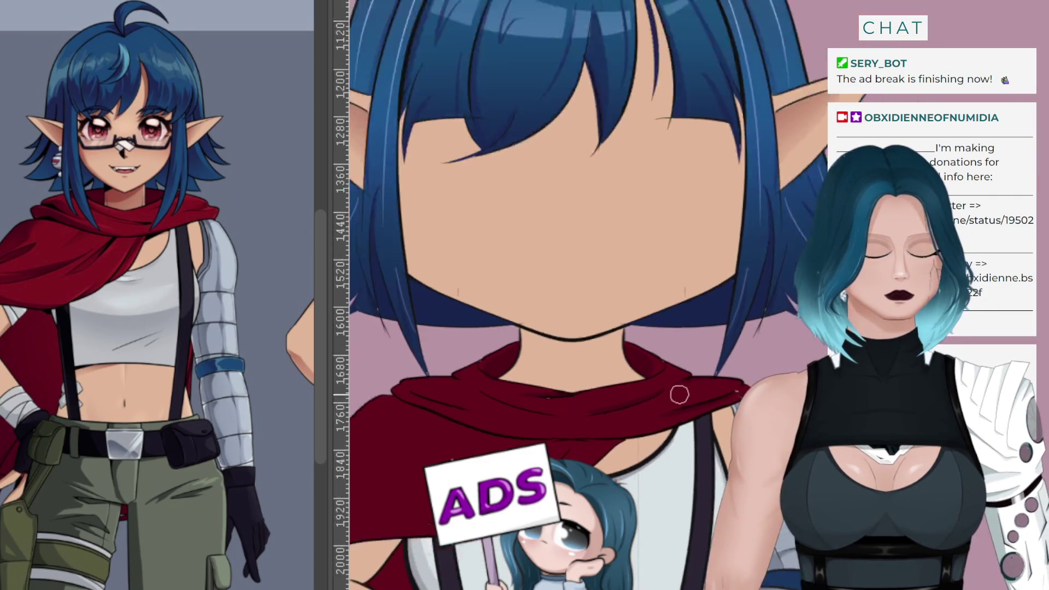
{"action": "scroll", "coordinate": [352, 388], "scroll_direction": "up", "scroll_amount": 10}
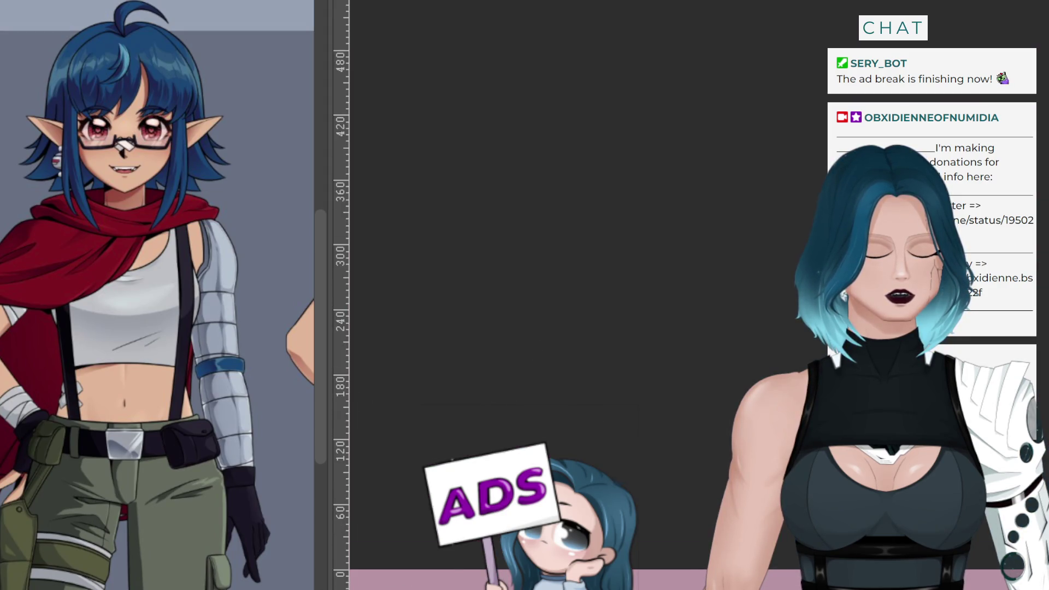
{"action": "scroll", "coordinate": [600, 295], "scroll_direction": "down", "scroll_amount": 10}
{"action": "scroll", "coordinate": [601, 295], "scroll_direction": "down", "scroll_amount": 20}
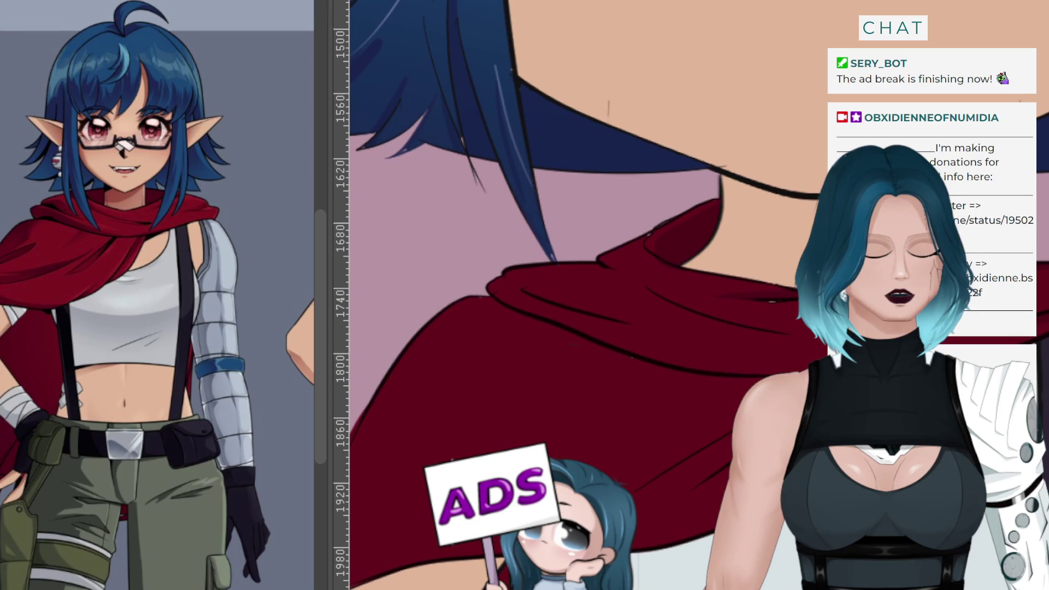
{"action": "scroll", "coordinate": [548, 297], "scroll_direction": "up", "scroll_amount": 2}
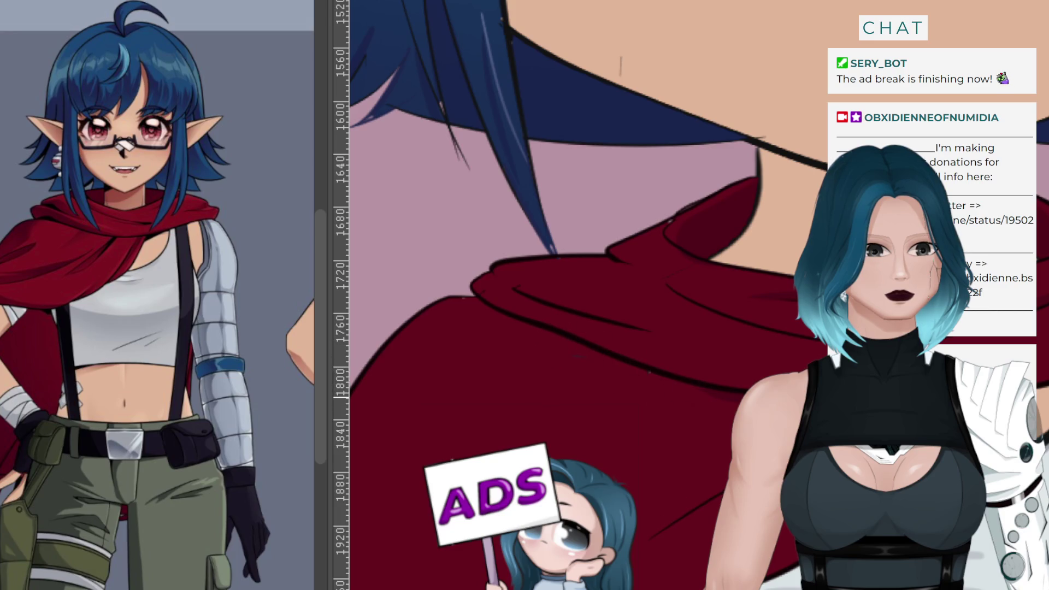
{"action": "left_click_drag", "start_coordinate": [404, 287], "coordinate": [655, 376]}
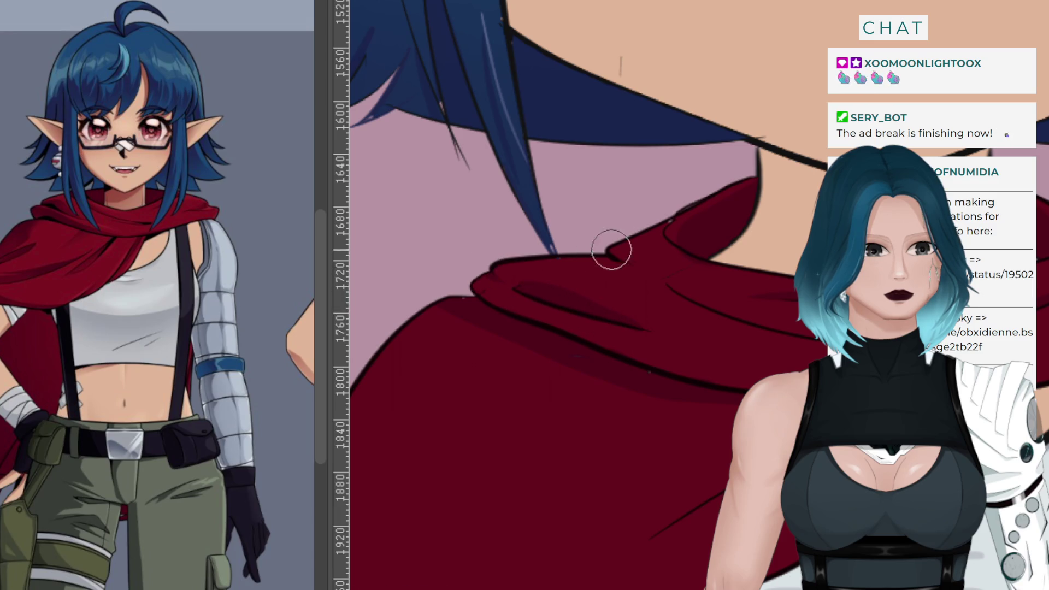
{"action": "left_click_drag", "start_coordinate": [607, 259], "coordinate": [609, 257]}
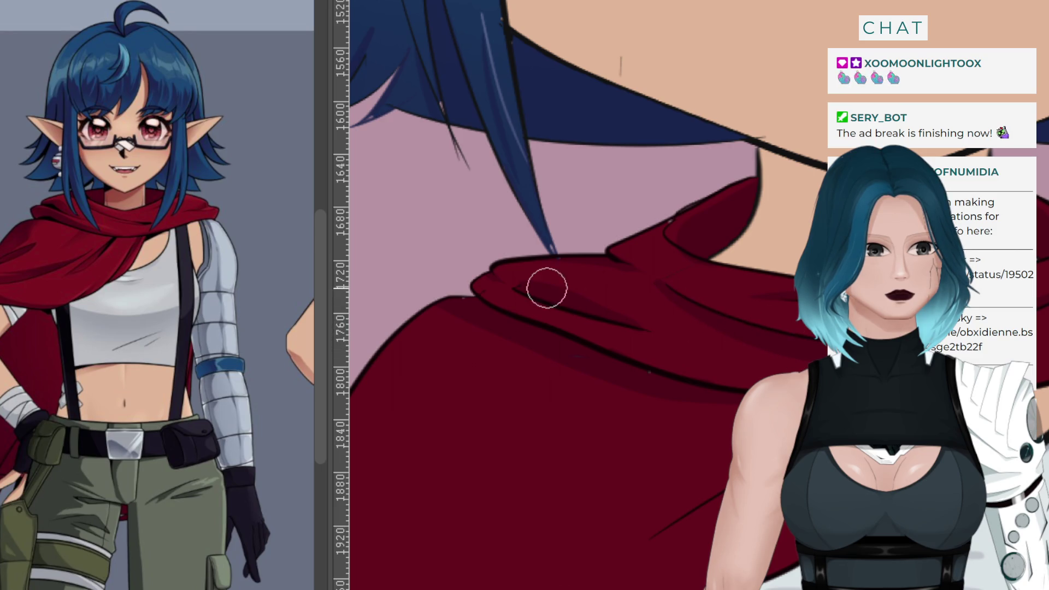
{"action": "scroll", "coordinate": [681, 151], "scroll_direction": "down", "scroll_amount": 1}
{"action": "scroll", "coordinate": [683, 150], "scroll_direction": "down", "scroll_amount": 1}
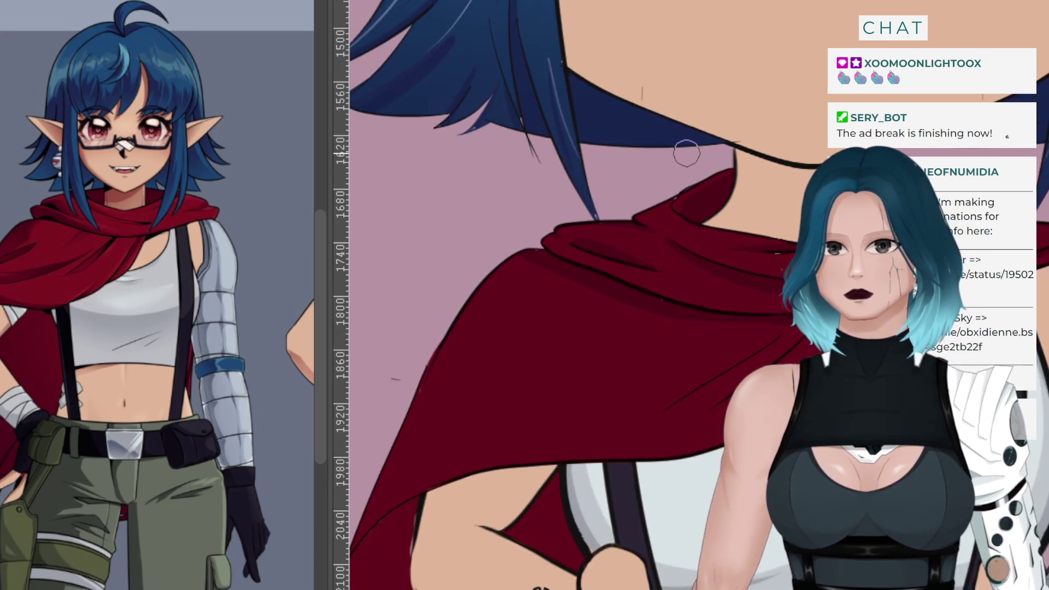
With a half-size brush, paint a faint shadow and four thin dark diagonal fold lines across the scarf
{"action": "scroll", "coordinate": [672, 164], "scroll_direction": "down", "scroll_amount": 1}
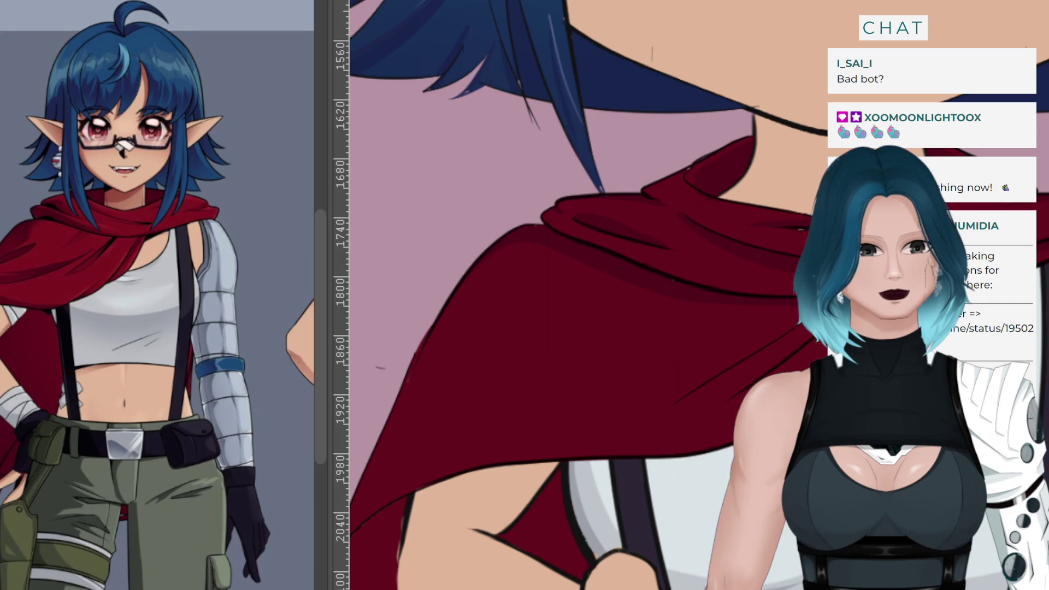
{"action": "key", "text": "bracketleft"}
{"action": "key", "text": "bracketleft"}
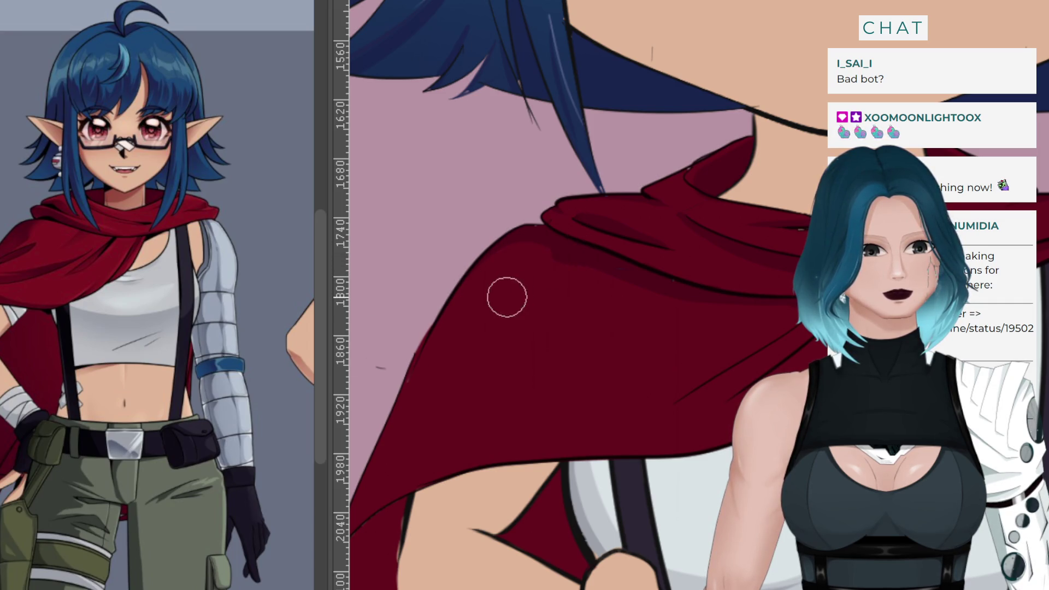
{"action": "mouse_move", "coordinate": [543, 281]}
{"action": "left_mouse_down"}
{"action": "mouse_move", "coordinate": [562, 281]}
{"action": "mouse_move", "coordinate": [507, 308]}
{"action": "mouse_move", "coordinate": [615, 302]}
{"action": "mouse_move", "coordinate": [618, 321]}
{"action": "mouse_move", "coordinate": [646, 297]}
{"action": "mouse_move", "coordinate": [512, 334]}
{"action": "left_mouse_up"}
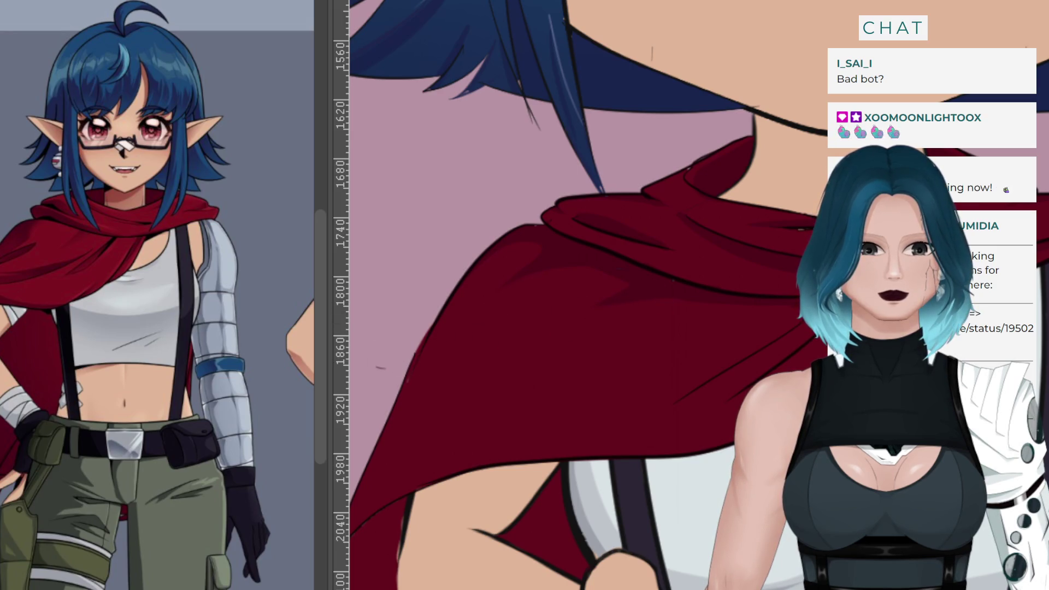
{"action": "left_click_drag", "start_coordinate": [645, 404], "coordinate": [784, 328]}
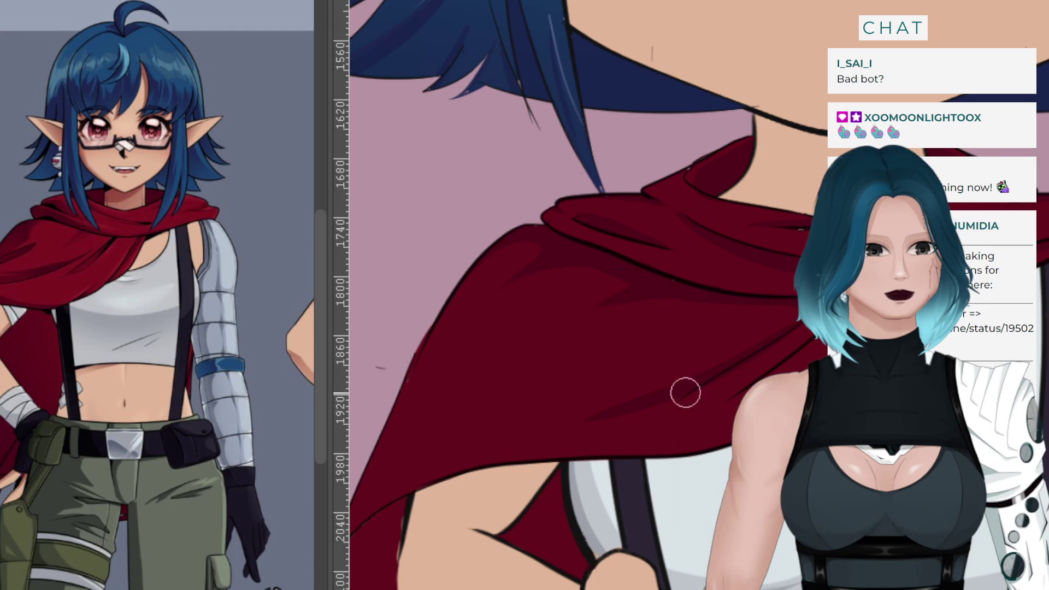
{"action": "mouse_move", "coordinate": [460, 392]}
{"action": "left_mouse_down"}
{"action": "mouse_move", "coordinate": [548, 342]}
{"action": "mouse_move", "coordinate": [571, 345]}
{"action": "left_mouse_up"}
{"action": "left_click_drag", "start_coordinate": [470, 372], "coordinate": [400, 419]}
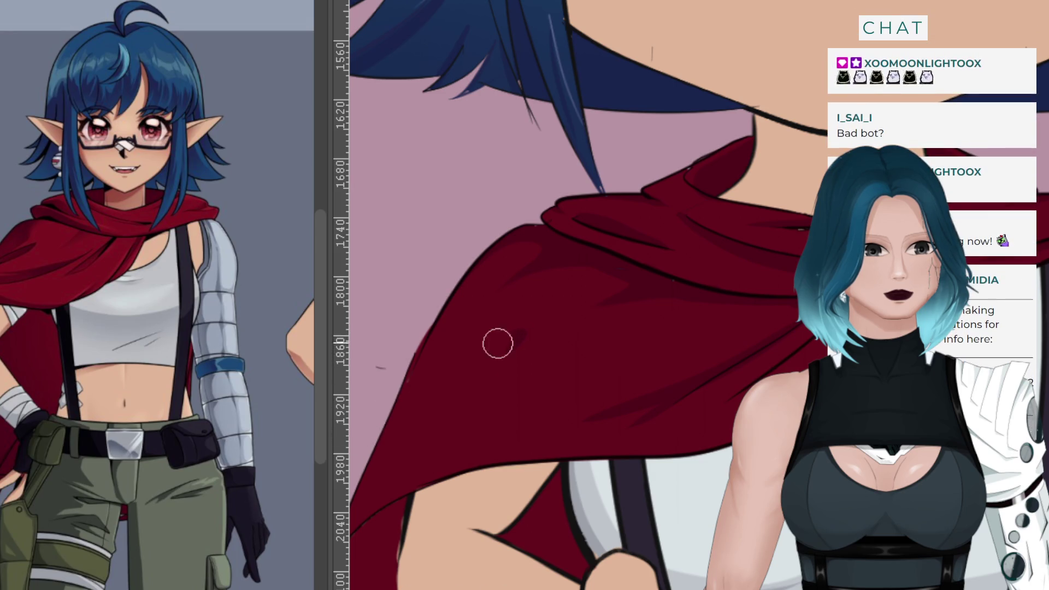
{"action": "left_click_drag", "start_coordinate": [566, 327], "coordinate": [412, 428]}
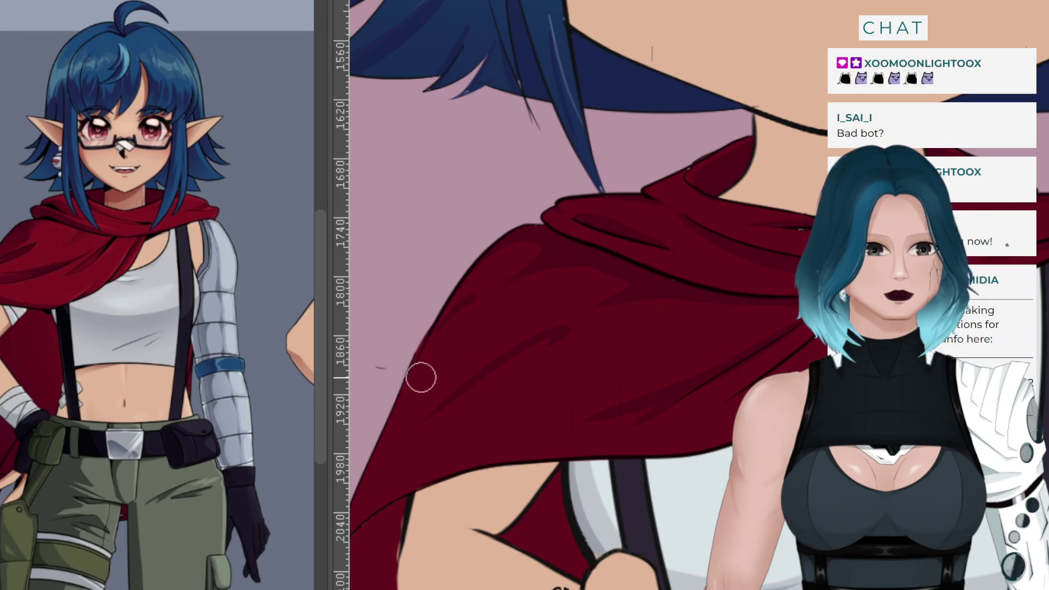
{"action": "left_click_drag", "start_coordinate": [437, 347], "coordinate": [623, 347]}
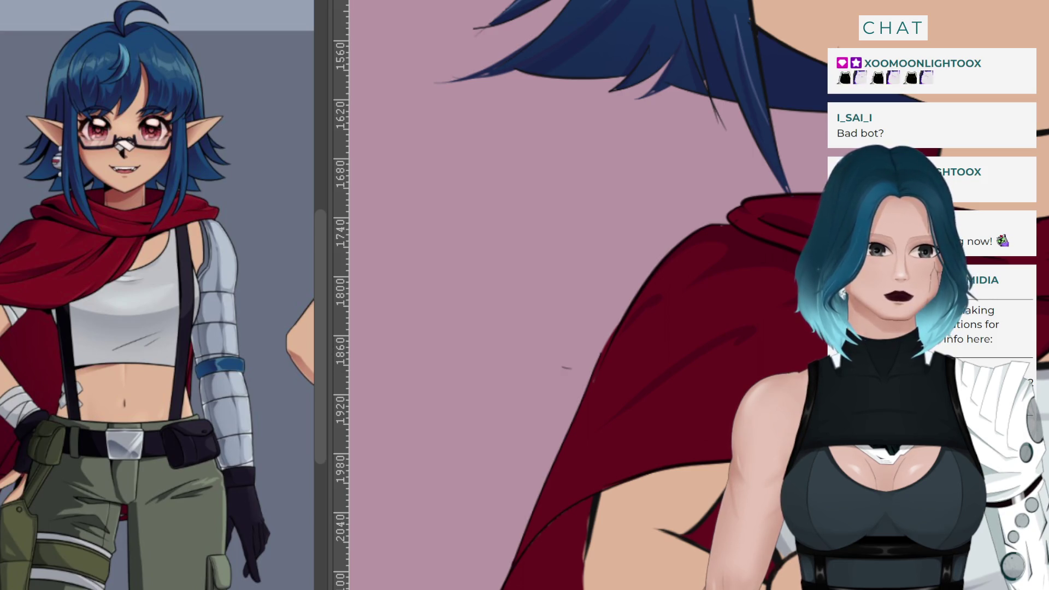
Paint dark maroon shadows on the scarf beside the arm's left edge and above the pink gap
{"action": "scroll", "coordinate": [712, 340], "scroll_direction": "down", "scroll_amount": 5}
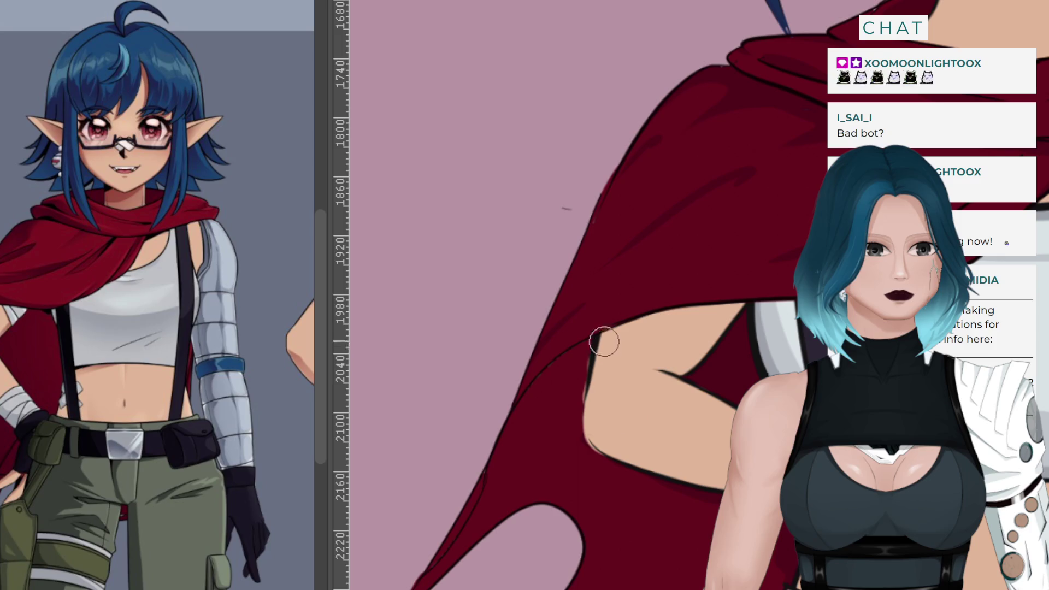
{"action": "left_click_drag", "start_coordinate": [573, 365], "coordinate": [605, 457]}
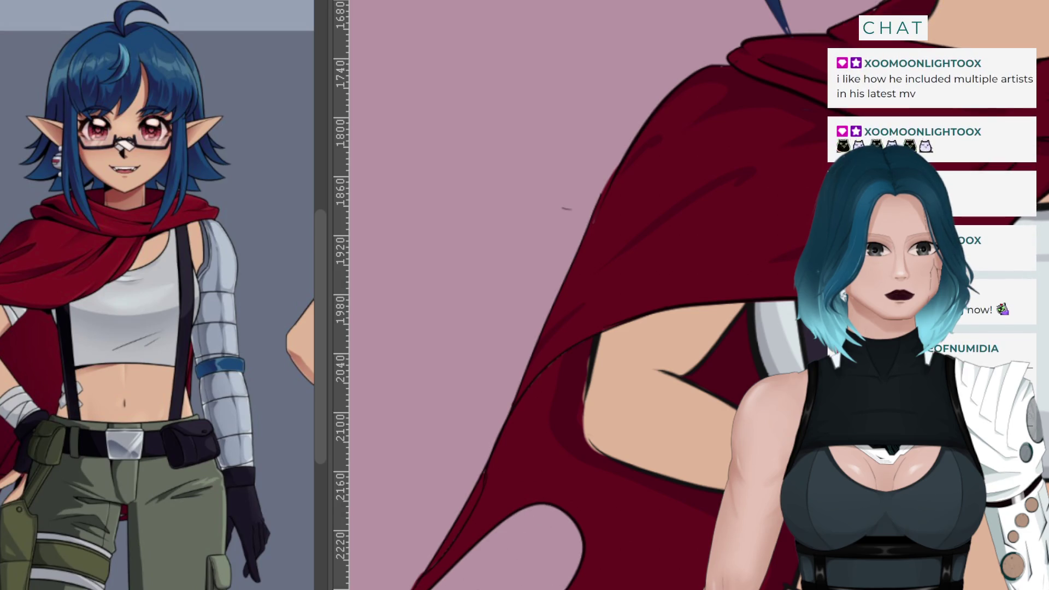
{"action": "mouse_move", "coordinate": [445, 573]}
{"action": "left_mouse_down"}
{"action": "mouse_move", "coordinate": [542, 499]}
{"action": "mouse_move", "coordinate": [573, 523]}
{"action": "left_mouse_up"}
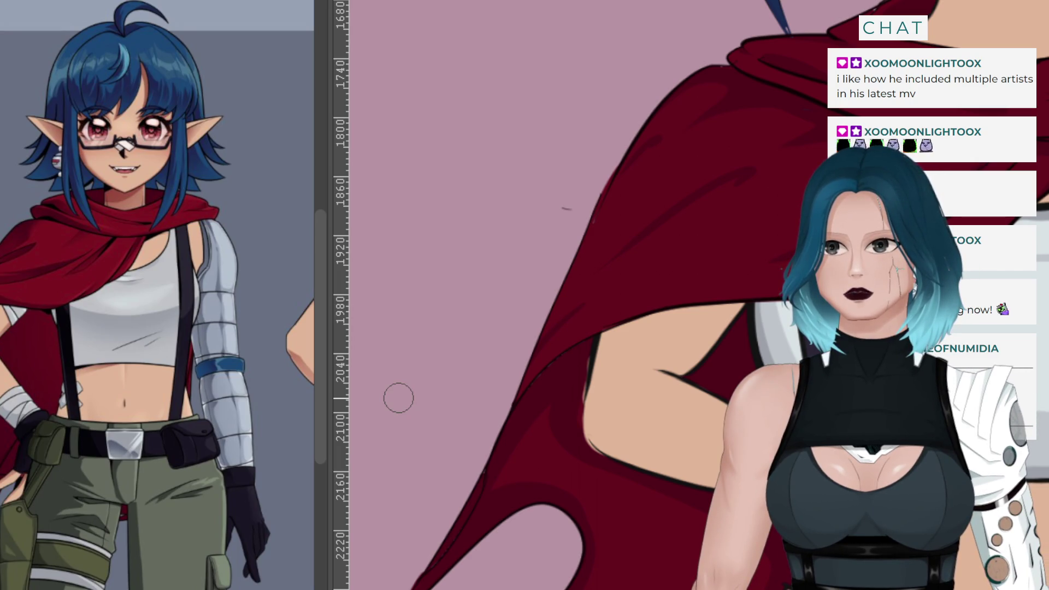
{"action": "scroll", "coordinate": [421, 440], "scroll_direction": "down", "scroll_amount": 1}
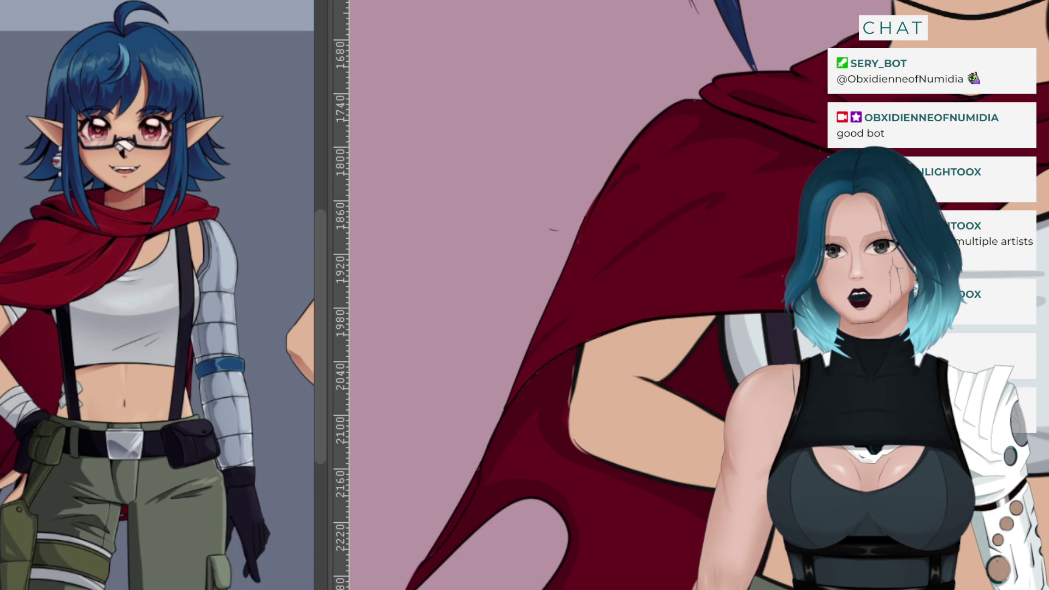
{"action": "key", "text": "ctrl+minus"}
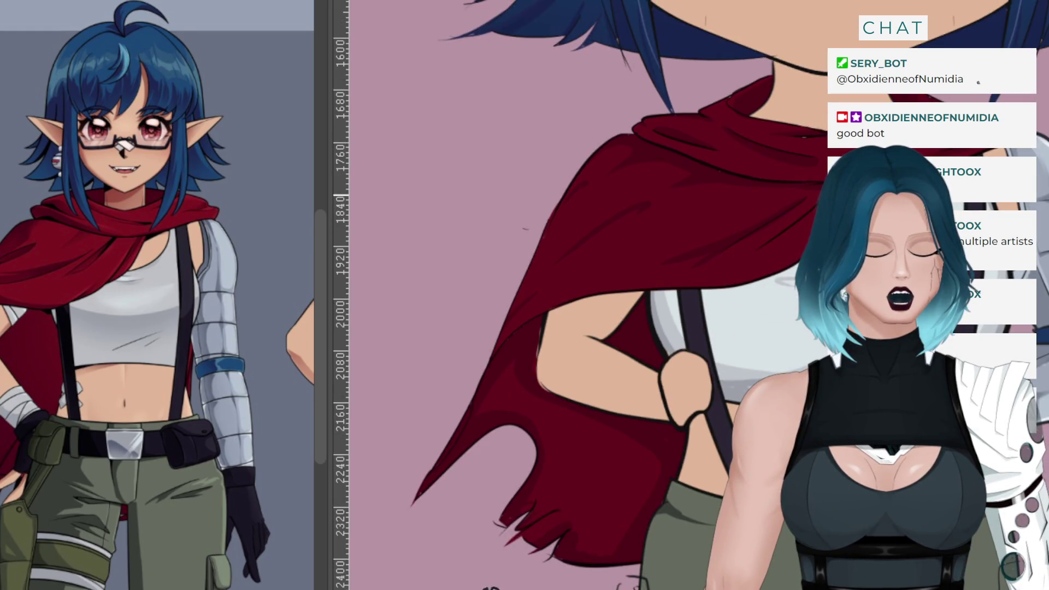
{"action": "key", "text": "ctrl+minus"}
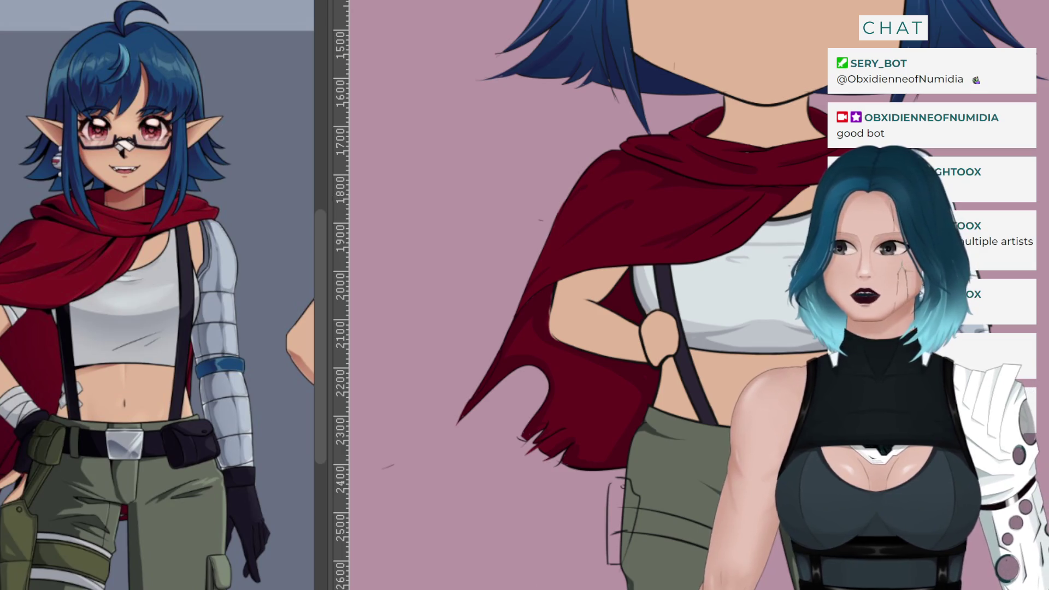